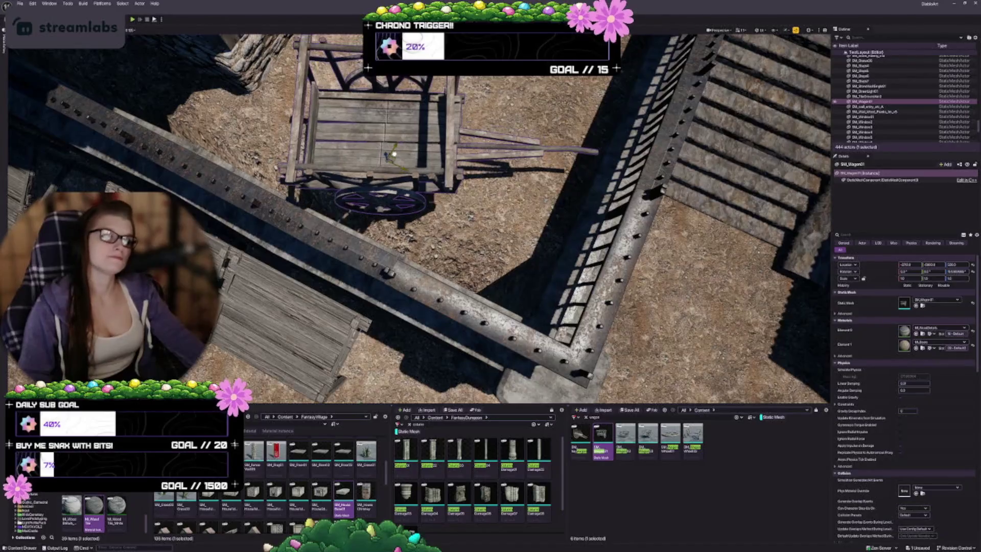
Rotate SM_Wagon01 around its vertical axis until its shaft angles further to the left.
mouse_move(395, 151)
left_mouse_down()
mouse_move(368, 168)
mouse_move(404, 172)
left_mouse_up()
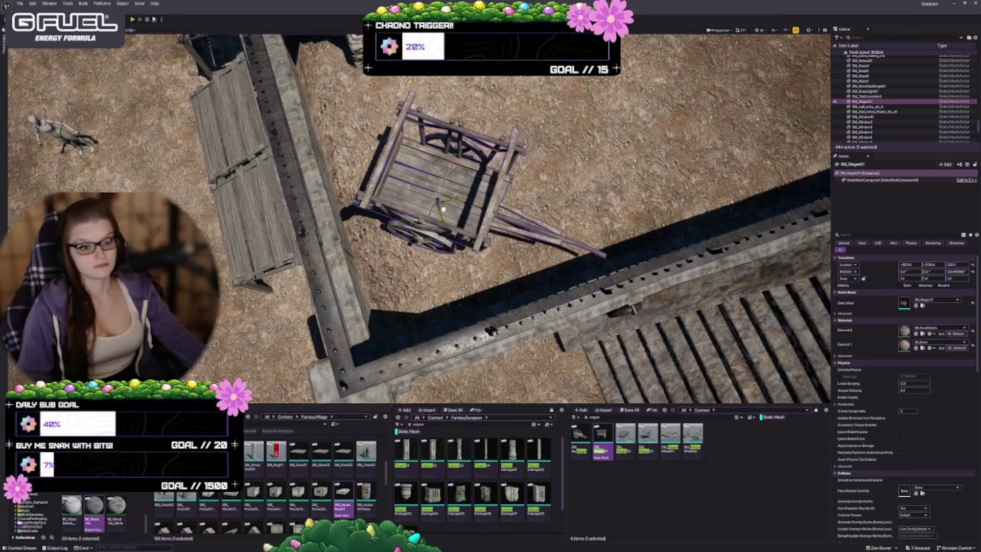
mouse_move(403, 172)
left_mouse_down()
mouse_move(423, 178)
mouse_move(450, 153)
mouse_move(439, 187)
mouse_move(435, 153)
mouse_move(429, 173)
mouse_move(424, 164)
left_mouse_up()
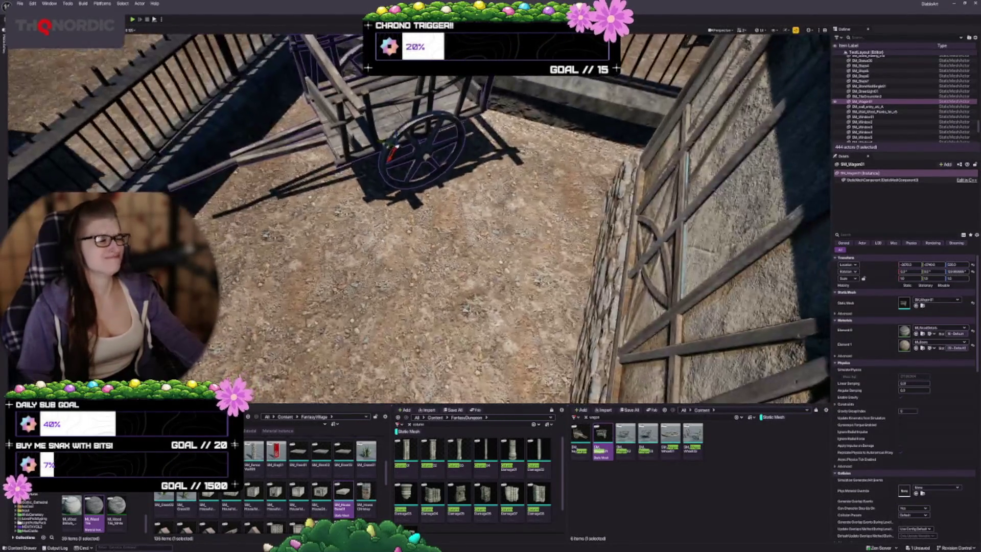
left_click_drag(383, 196, 384, 196)
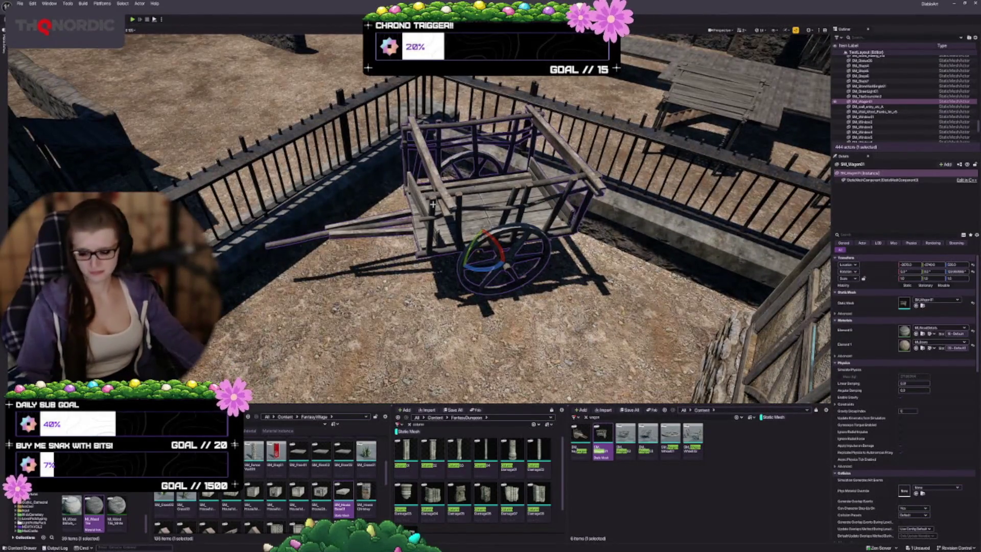
left_click_drag(462, 234, 477, 223)
key("ctrl+z")
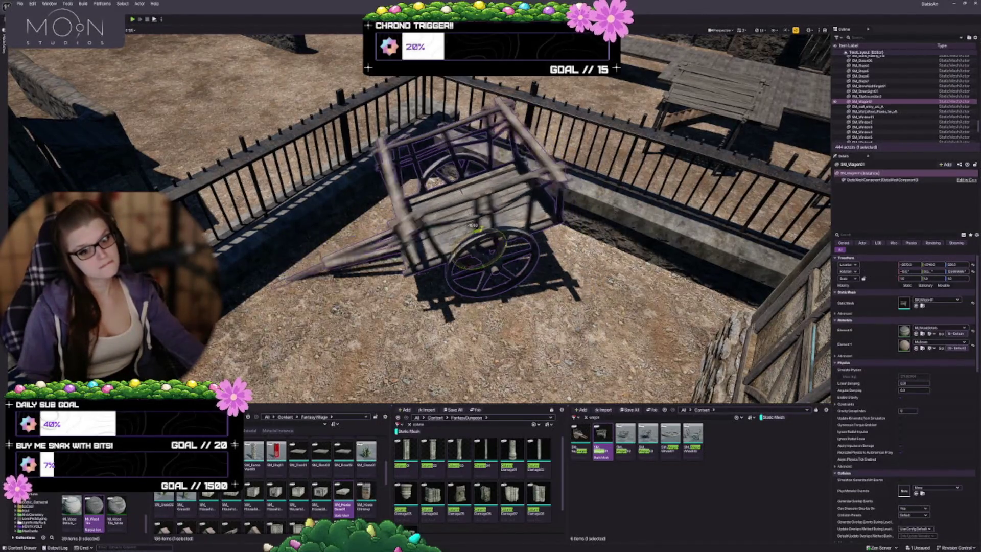
key("ctrl+y")
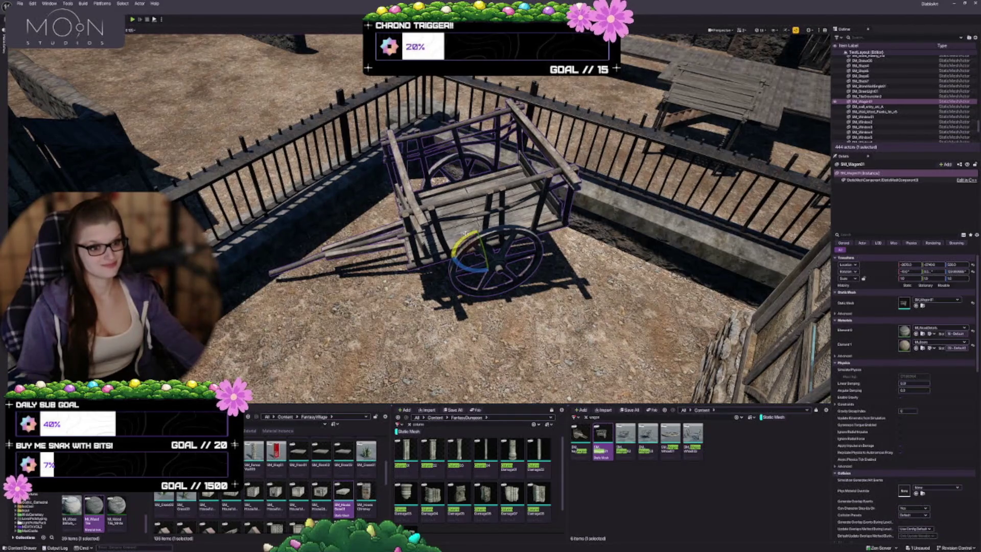
left_click_drag(467, 236, 473, 225)
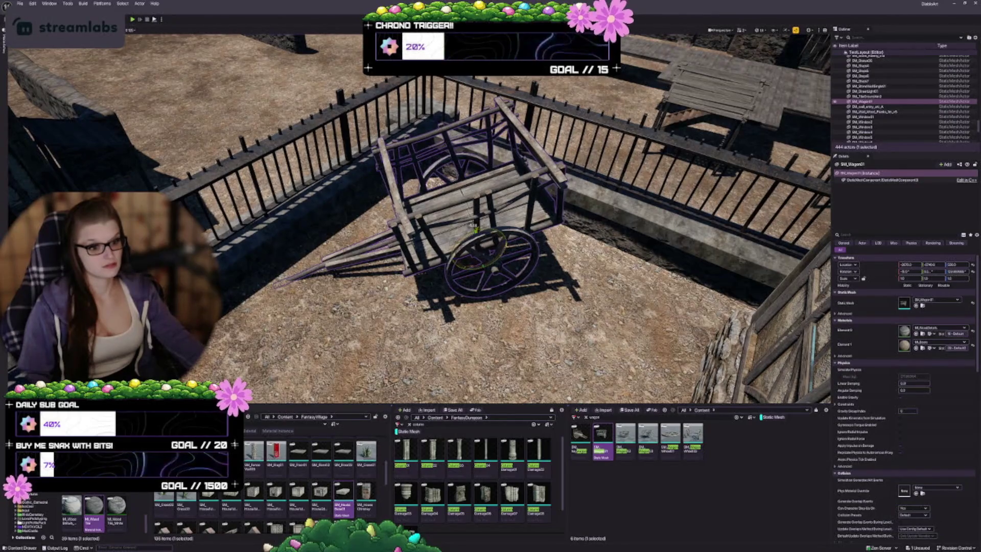
left_click_drag(469, 245, 478, 262)
key("w")
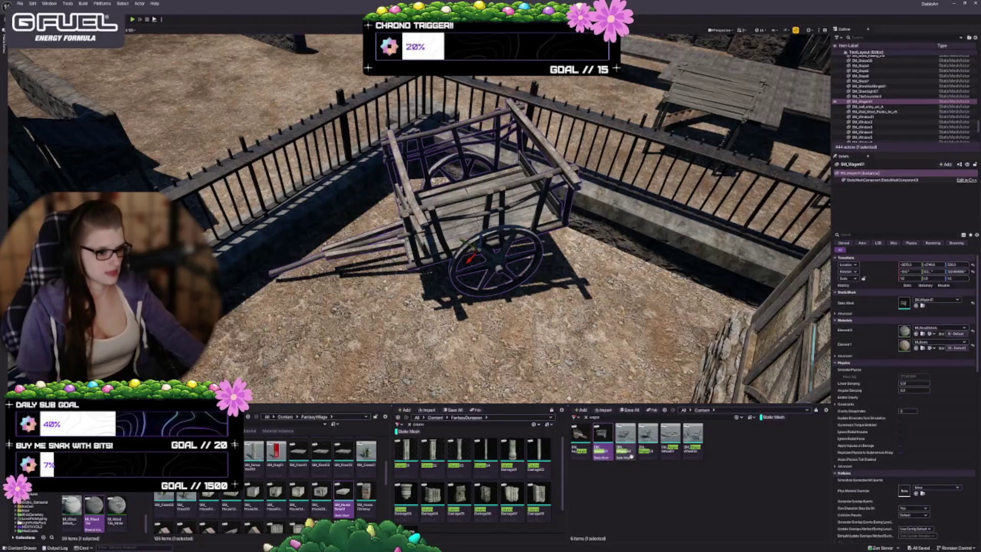
left_click_drag(459, 306, 511, 296)
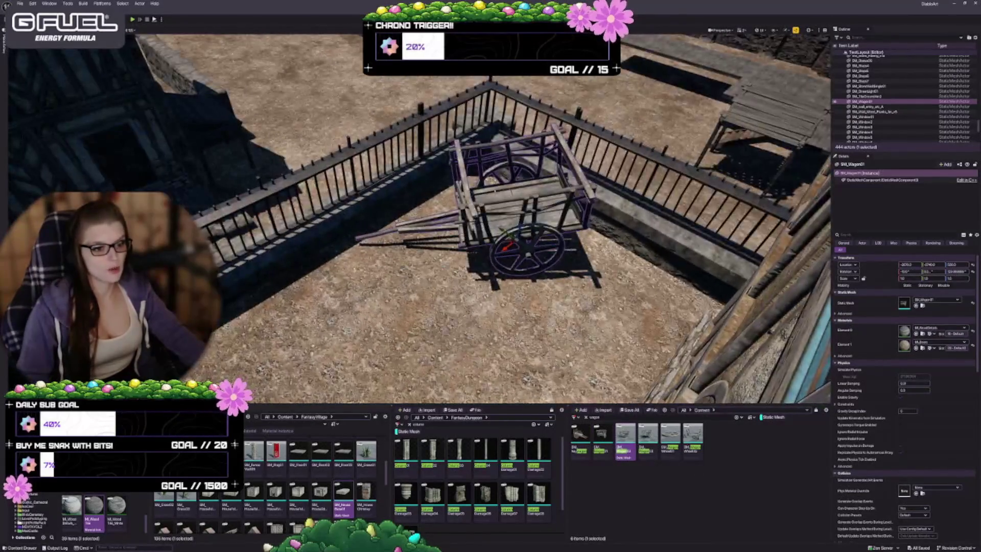
mouse_move(621, 434)
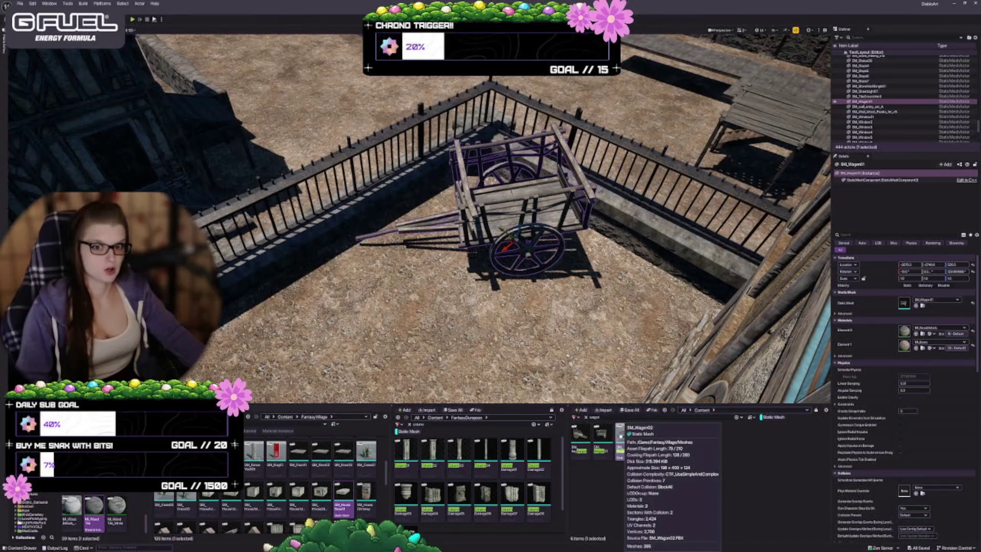
mouse_move(621, 434)
left_mouse_down()
mouse_move(351, 306)
mouse_move(383, 285)
left_mouse_up()
key("f")
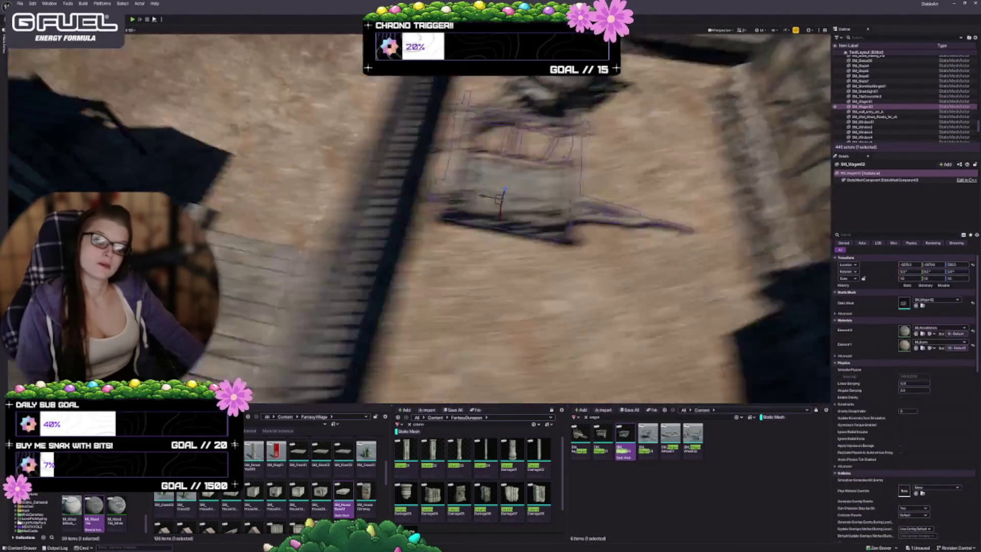
mouse_move(491, 256)
left_mouse_down()
mouse_move(529, 234)
mouse_move(511, 245)
mouse_move(490, 307)
left_mouse_up()
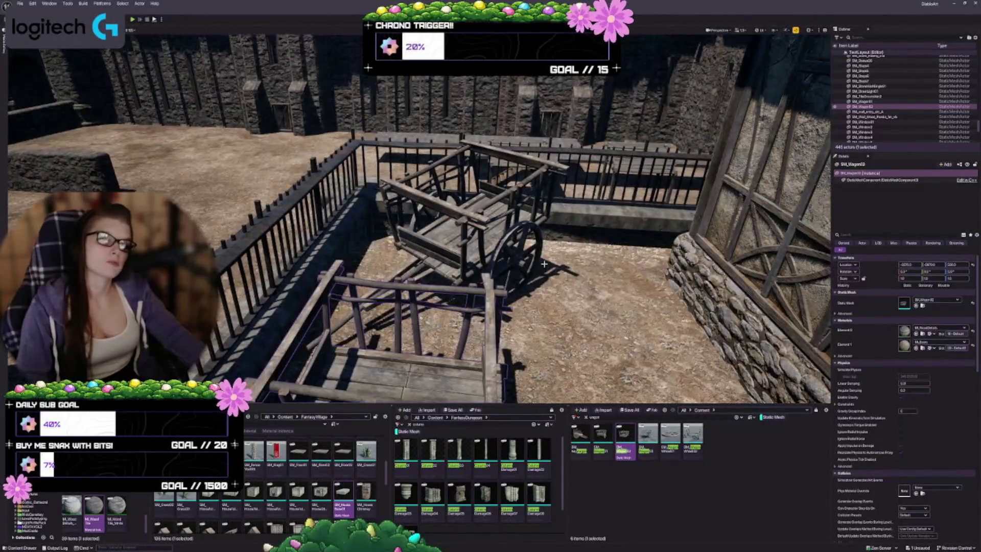
left_click(450, 240)
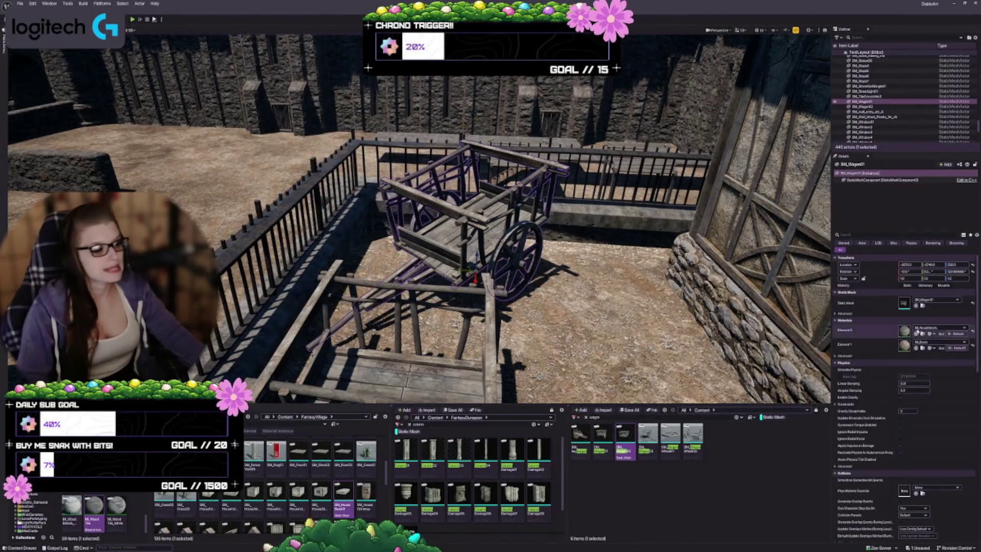
left_click(916, 305)
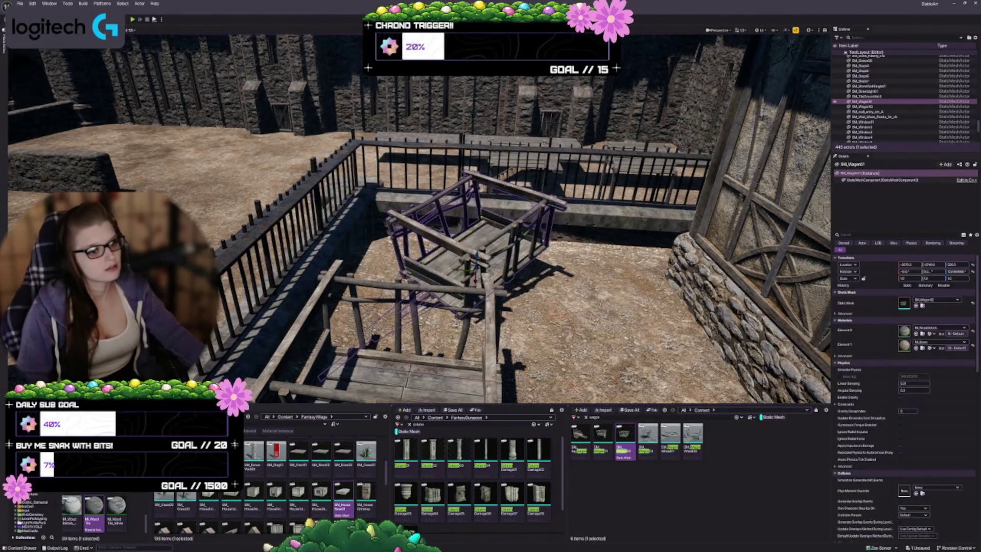
key("ctrl+z")
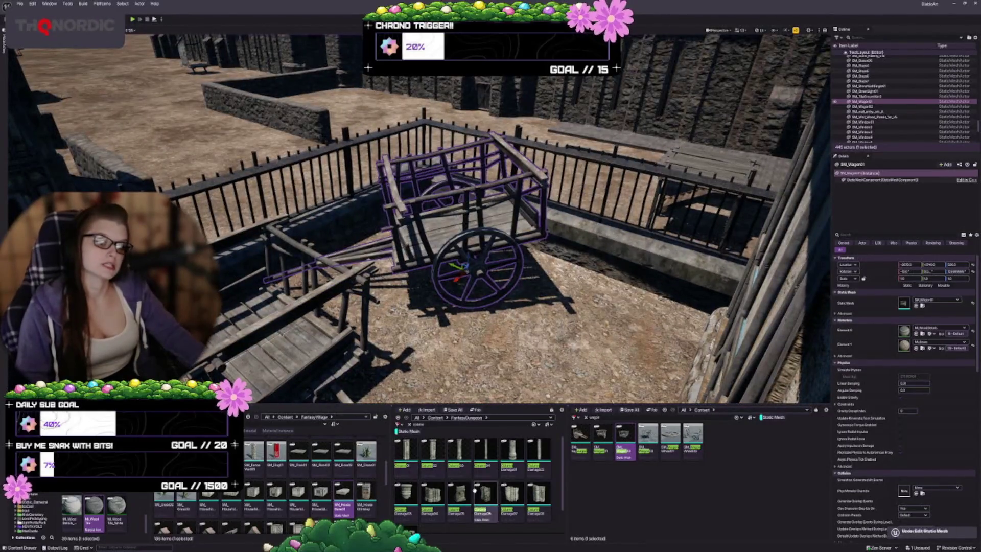
left_click(317, 306)
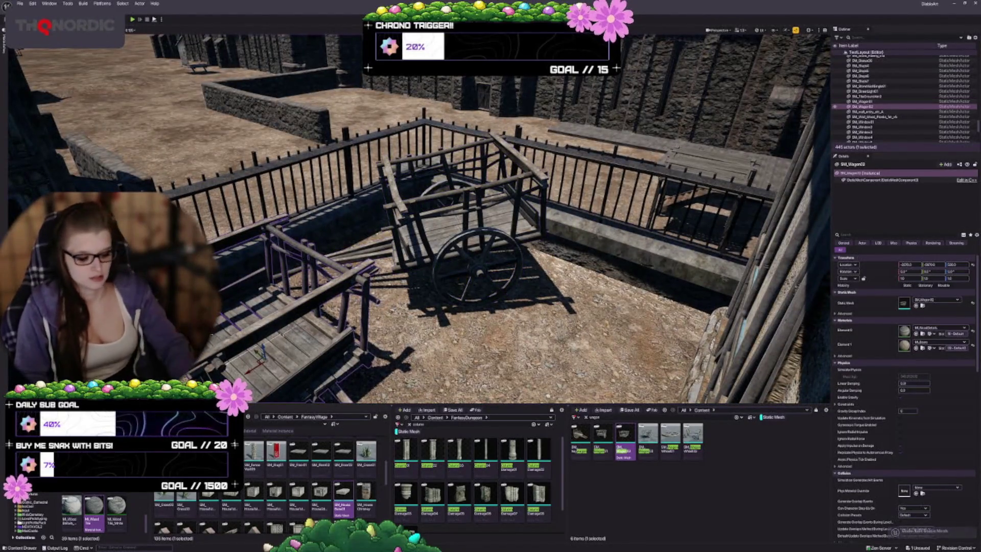
key("Delete")
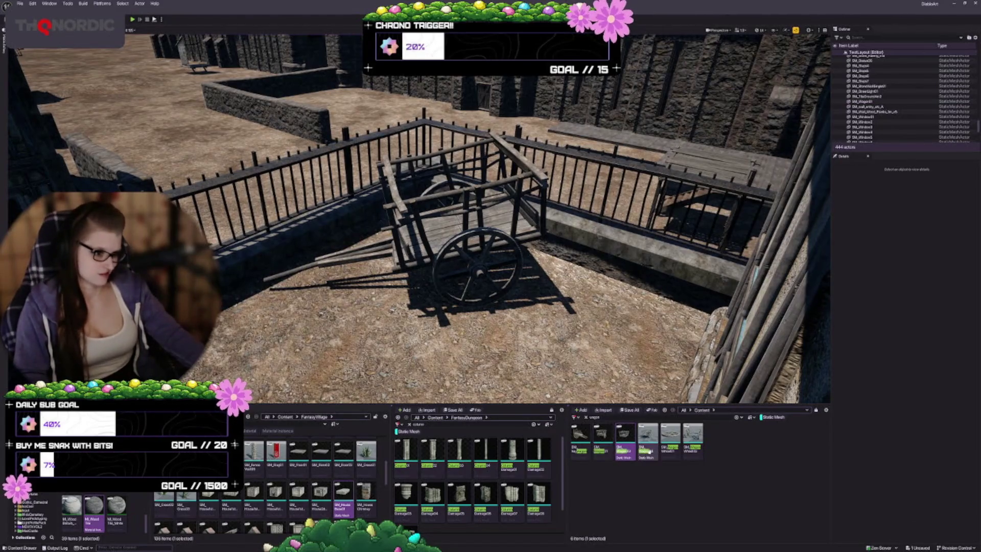
left_click_drag(647, 450, 368, 346)
key("f")
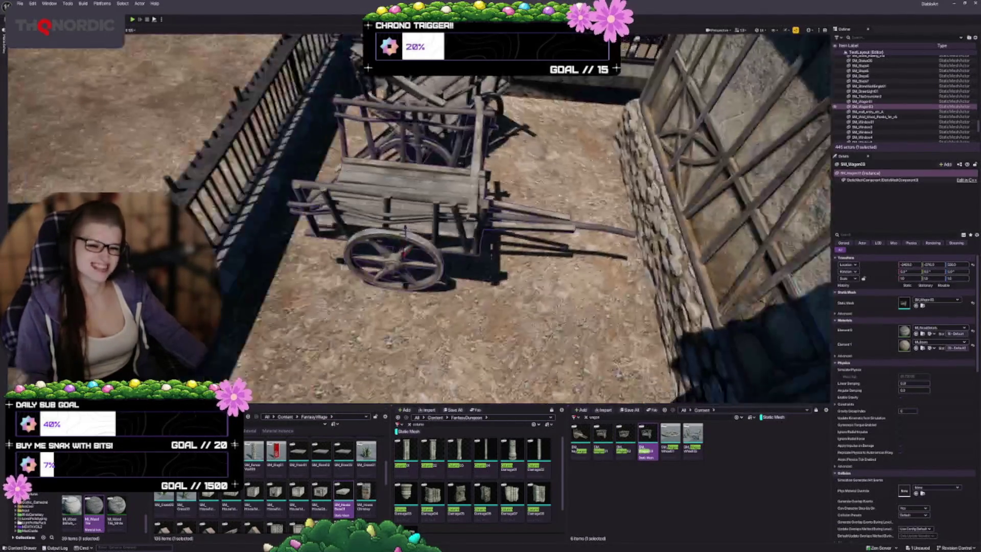
left_click_drag(388, 296, 511, 333)
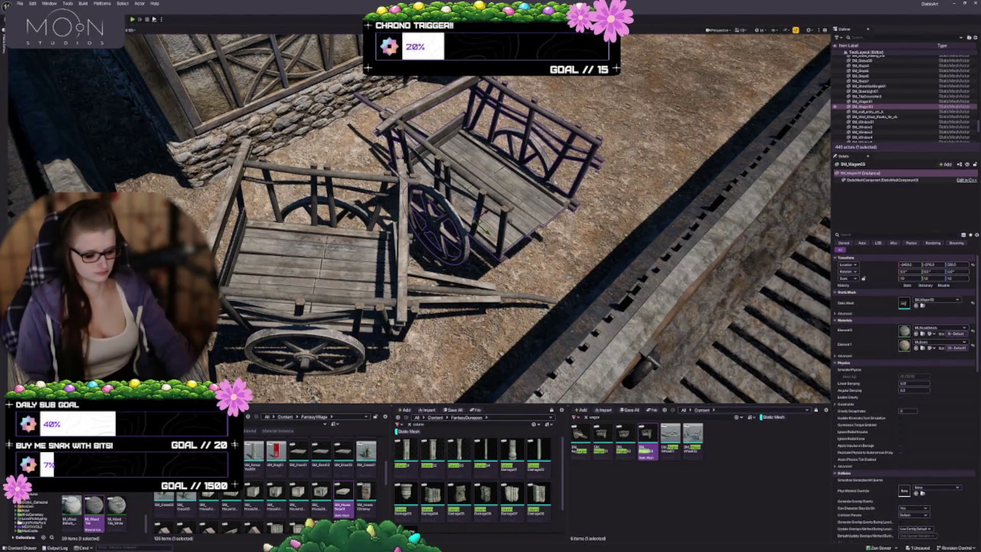
key("Delete")
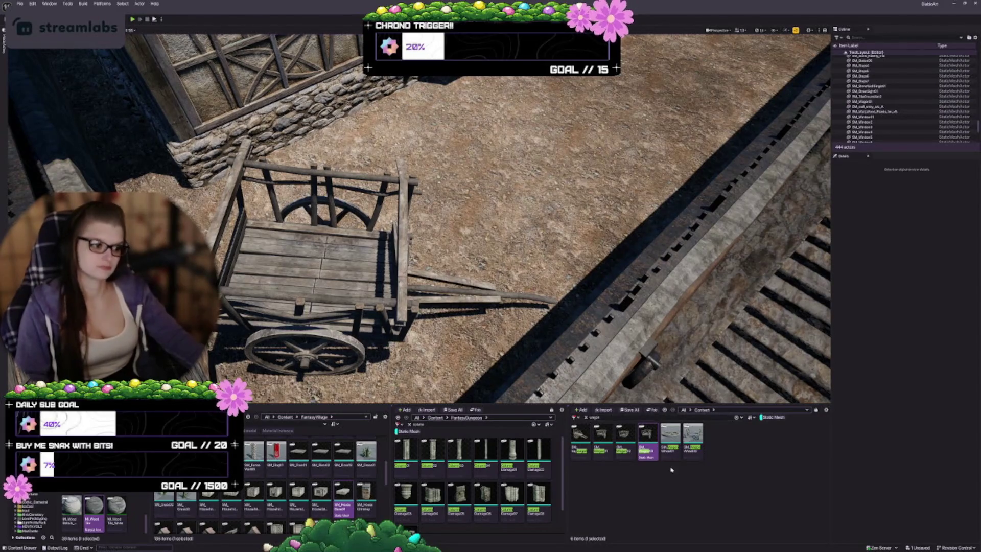
Replace the 'wagon' Content Browser search with 'market' to list the market-themed assets.
left_click(671, 470)
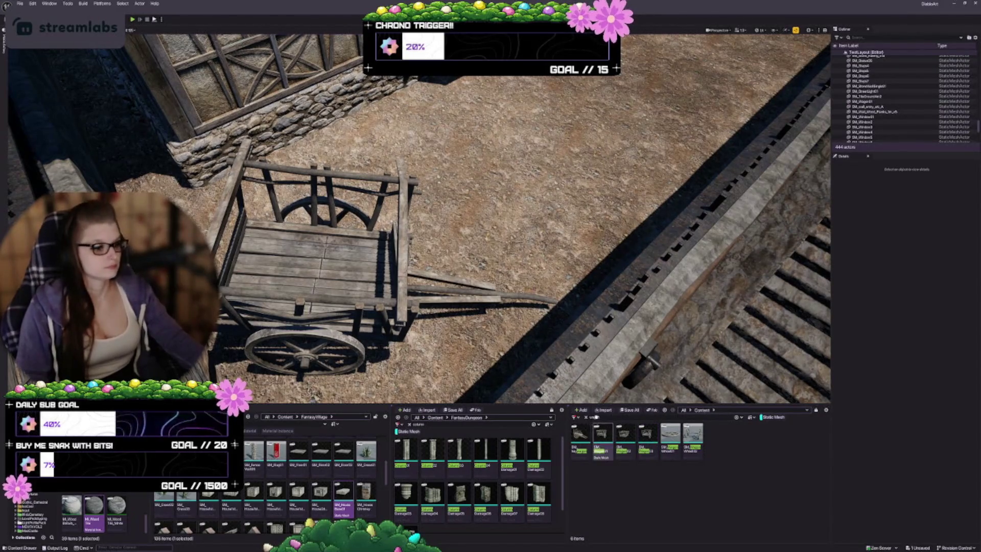
left_click(594, 418)
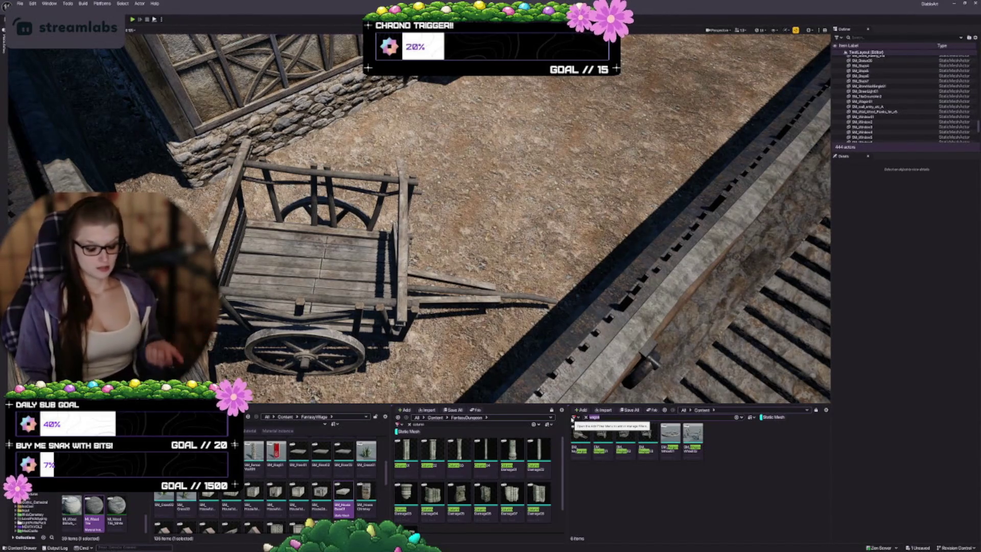
type("merchant")
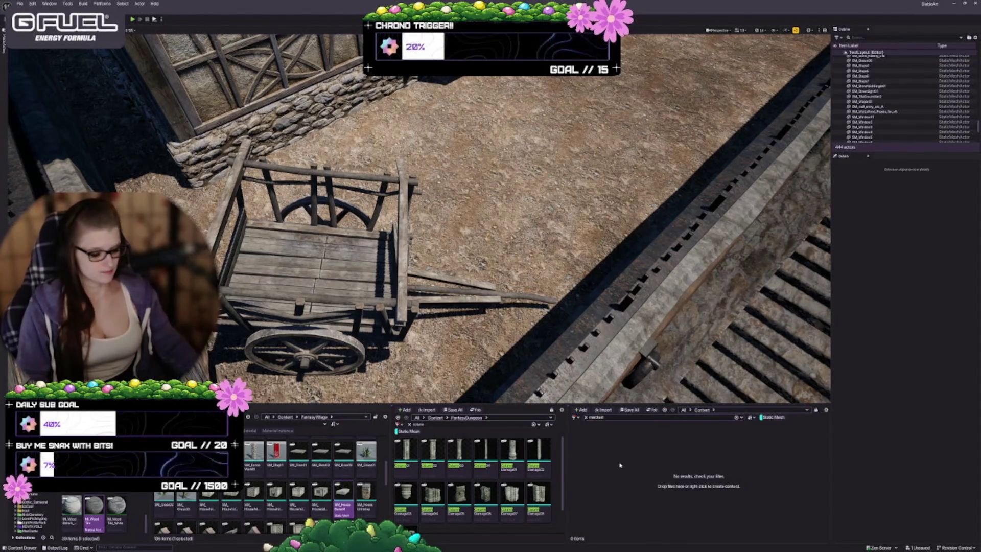
key("BackSpace")
key("BackSpace")
key("BackSpace")
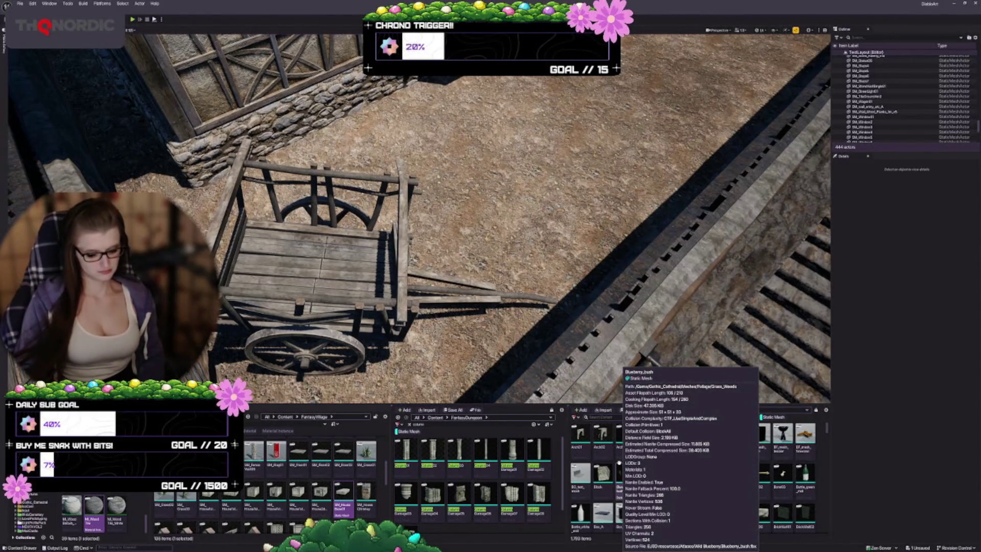
type("stand")
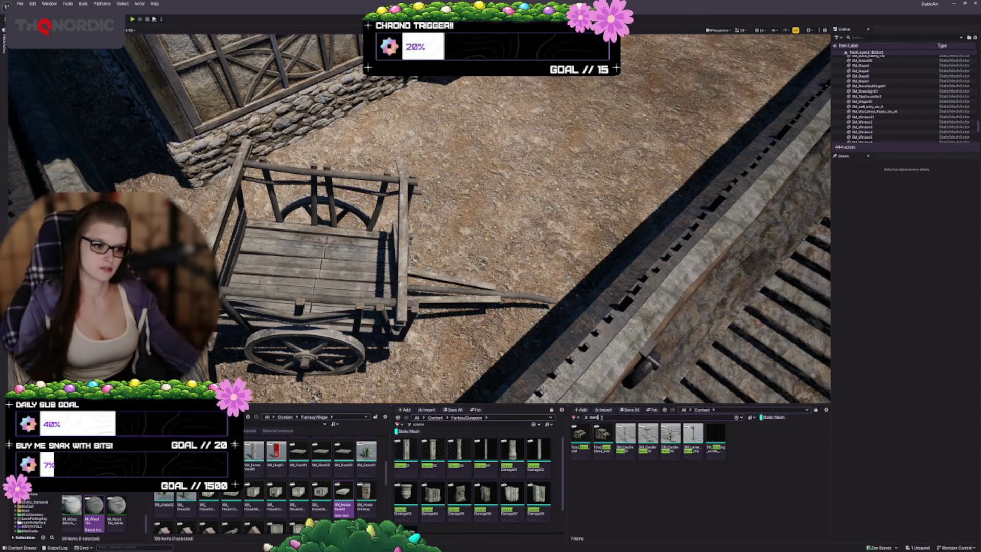
type("market")
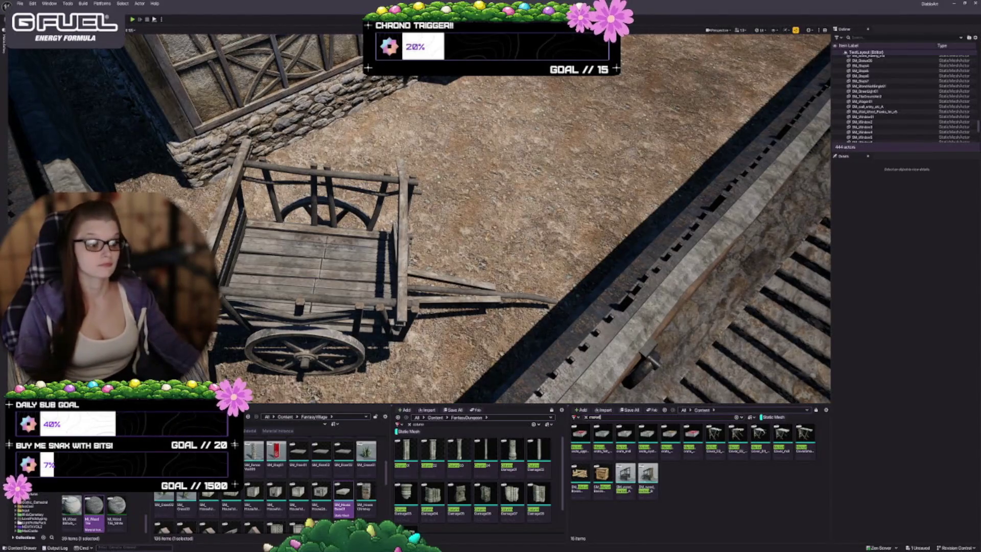
key("s")
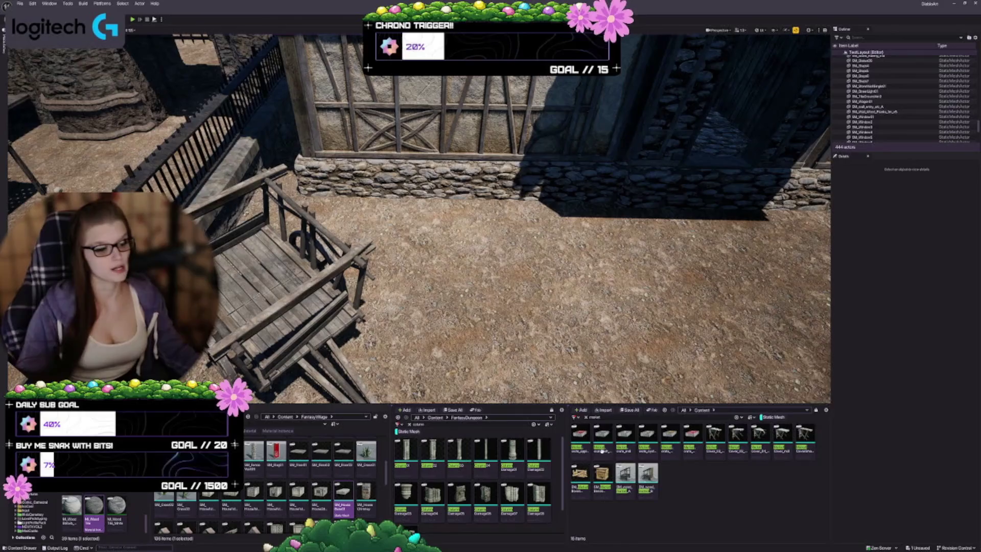
Place a Quinn mannequin near the cart and position it beside the stone wall.
key("s")
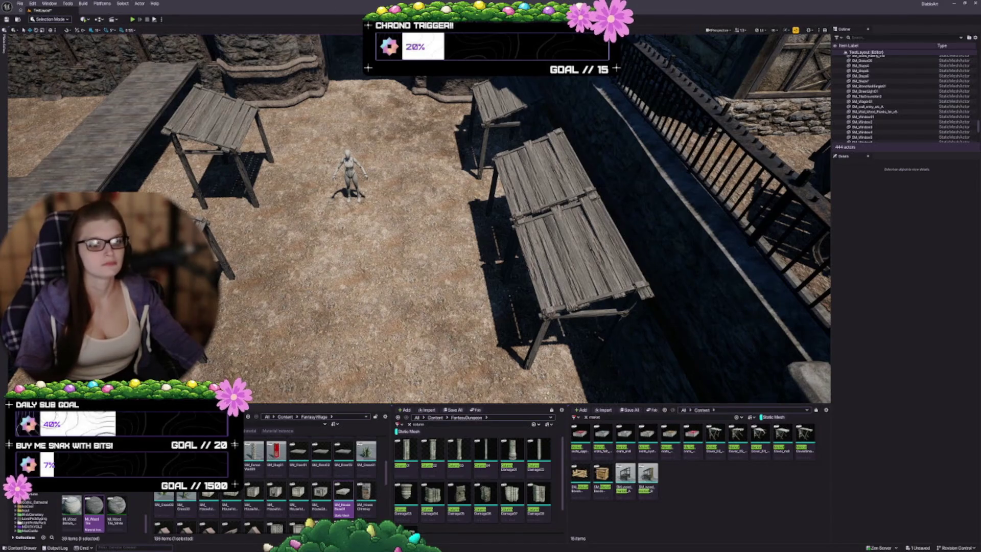
left_click_drag(419, 214, 389, 215)
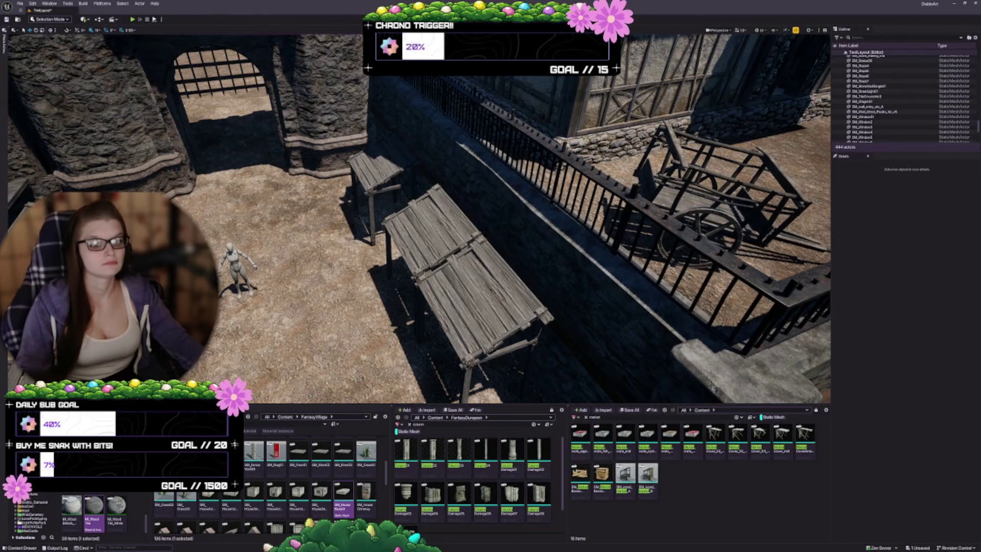
left_click(236, 265)
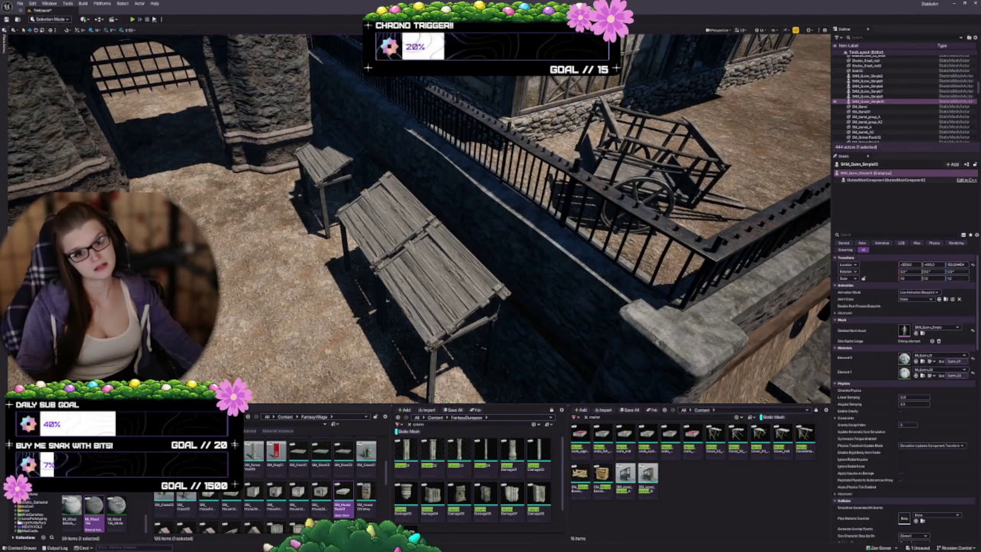
mouse_move(344, 490)
left_mouse_down()
mouse_move(306, 230)
mouse_move(490, 256)
mouse_move(646, 230)
left_mouse_up()
key("f")
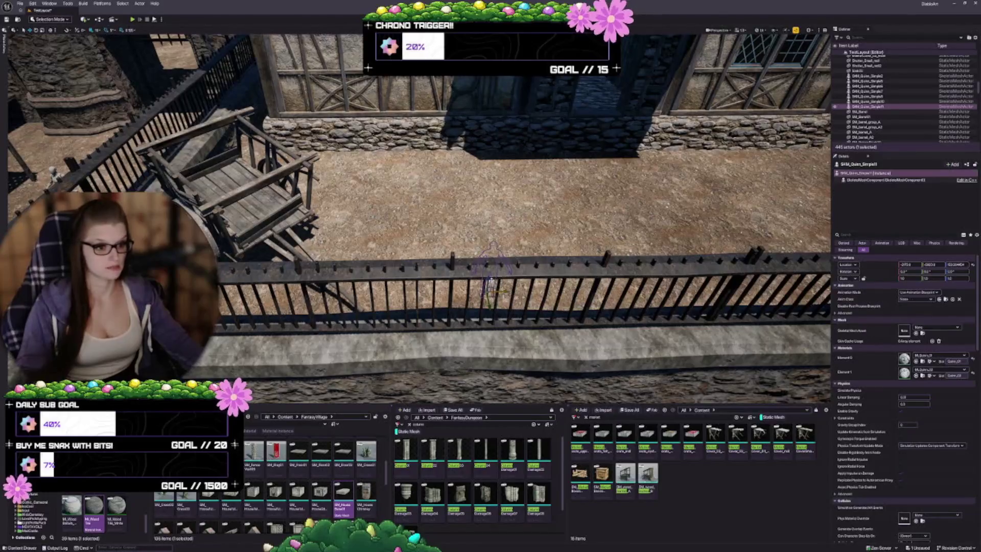
mouse_move(490, 278)
left_mouse_down()
mouse_move(475, 149)
mouse_move(473, 173)
mouse_move(409, 177)
left_mouse_up()
key("Escape")
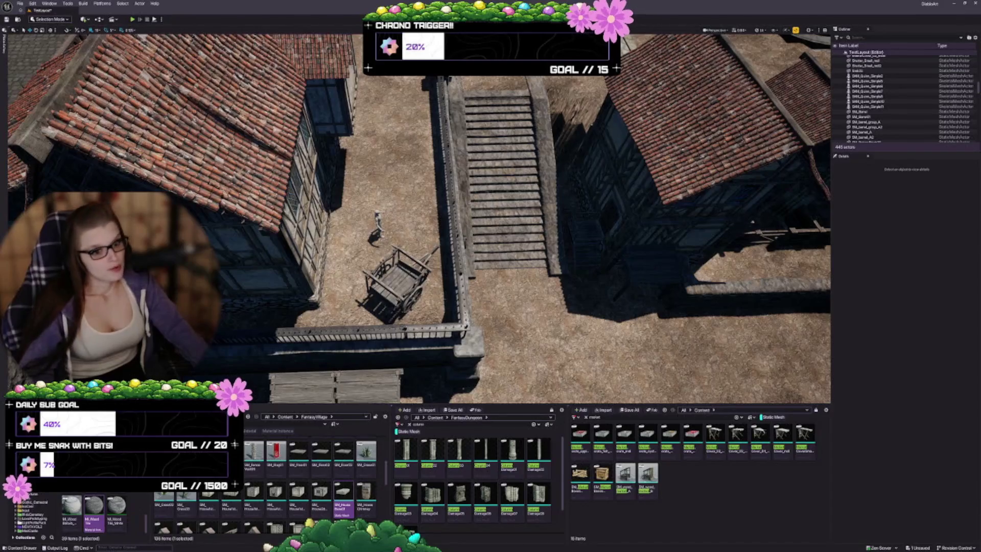
Fly the camera over the village to the L-shaped curbstone wall beside the timber house.
left_click_drag(419, 220, 517, 244)
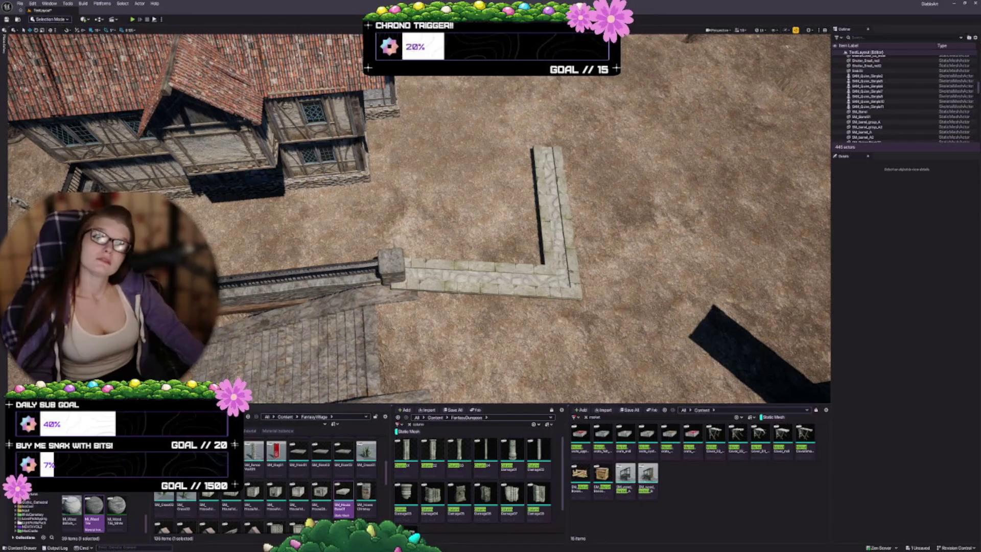
mouse_move(511, 281)
left_mouse_down()
mouse_move(491, 317)
mouse_move(522, 271)
left_mouse_up()
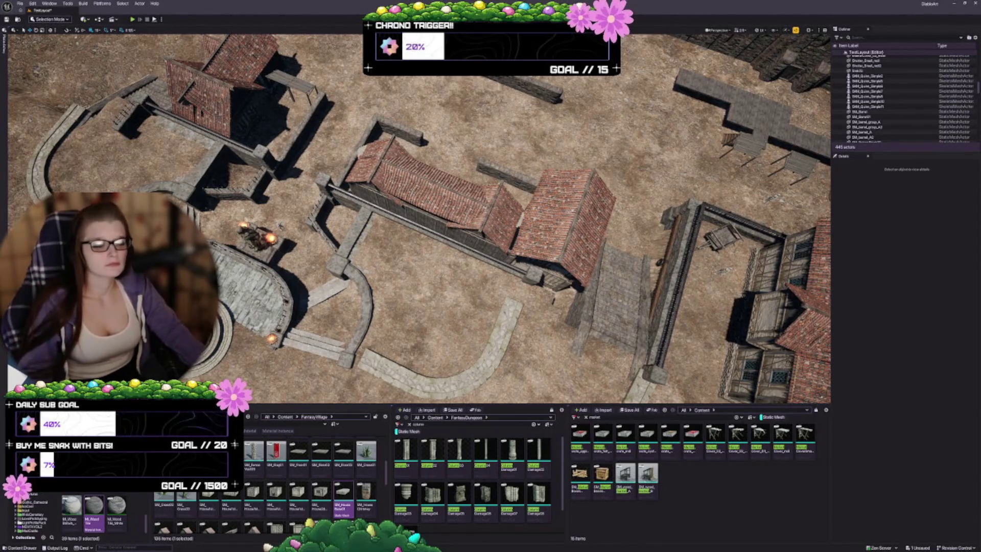
mouse_move(419, 220)
left_mouse_down()
mouse_move(419, 265)
mouse_move(419, 214)
mouse_move(345, 231)
left_mouse_up()
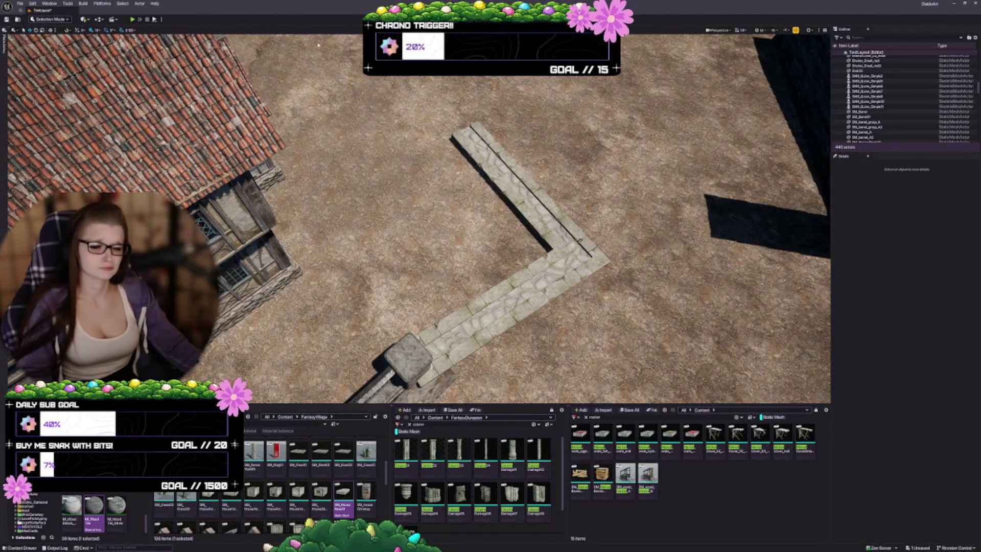
left_click_drag(346, 231, 334, 236)
Select the L-shaped curbstone wall and scale it down.
left_click(552, 286)
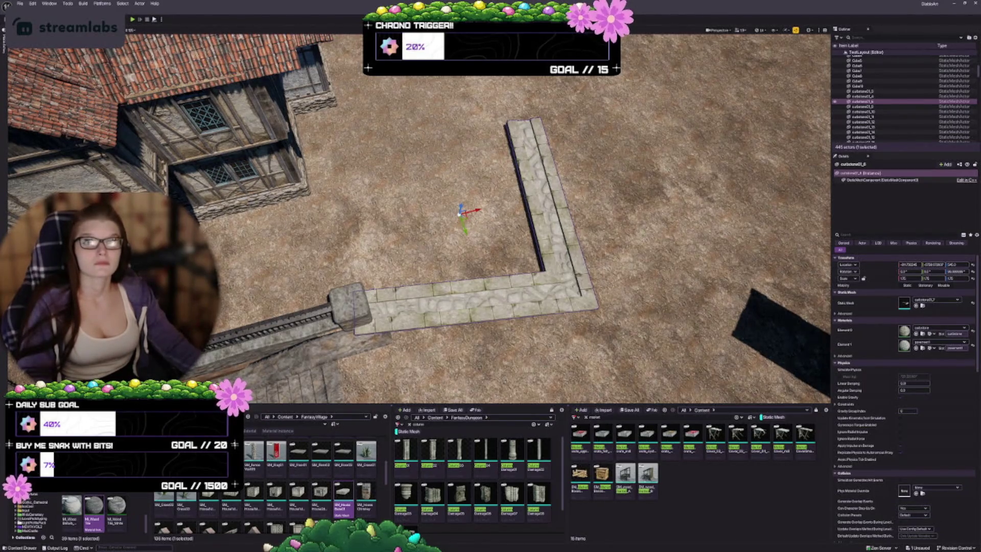
mouse_move(460, 230)
left_mouse_down()
mouse_move(445, 237)
mouse_move(419, 225)
mouse_move(419, 250)
left_mouse_up()
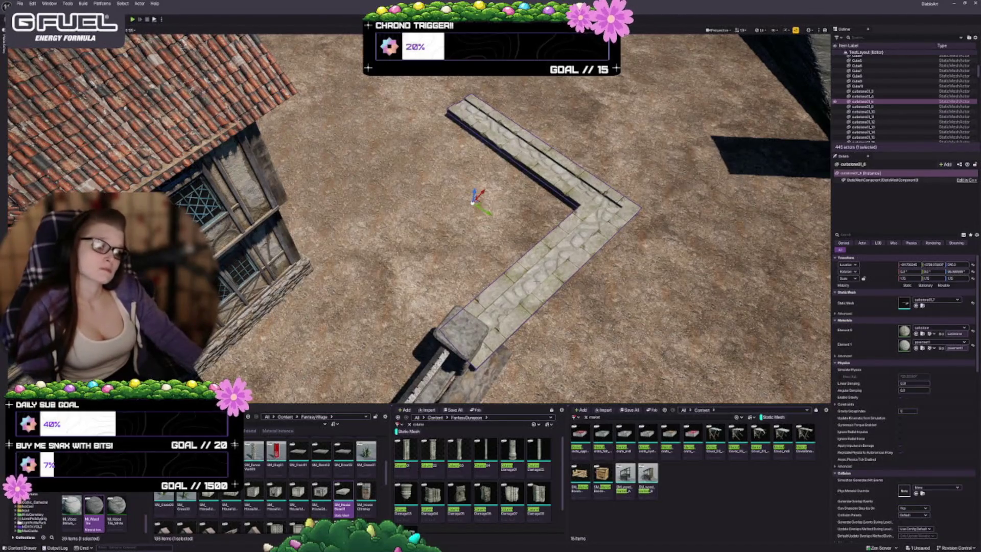
key("ctrl+grave")
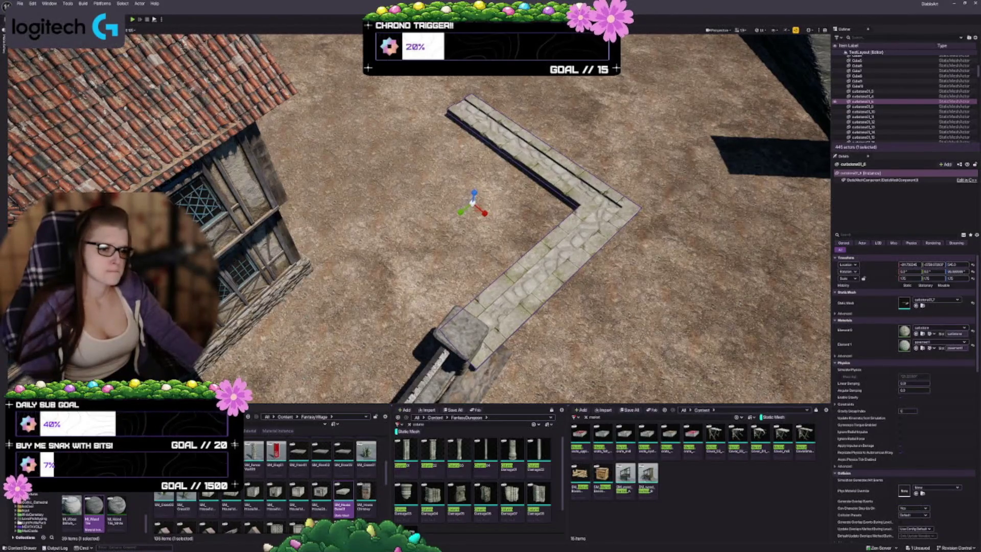
left_click_drag(473, 209, 462, 224)
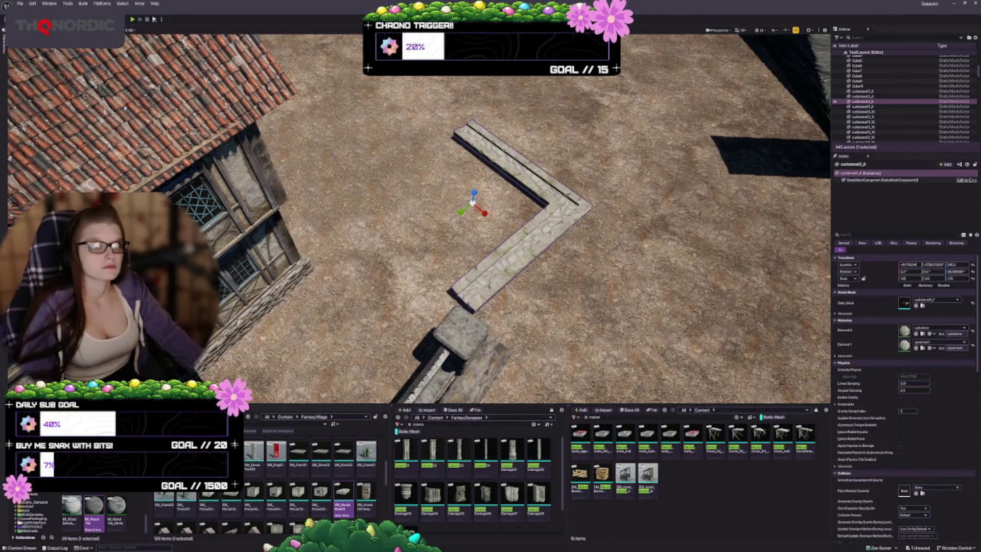
Rotate the curb clockwise and slide it down until its end meets the stone pillar.
key("e")
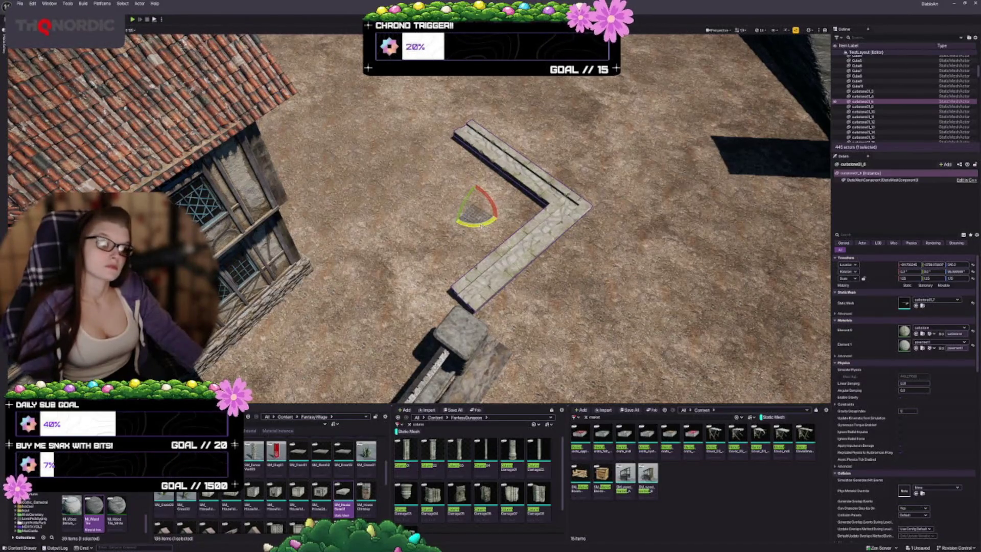
left_click_drag(488, 191, 491, 188)
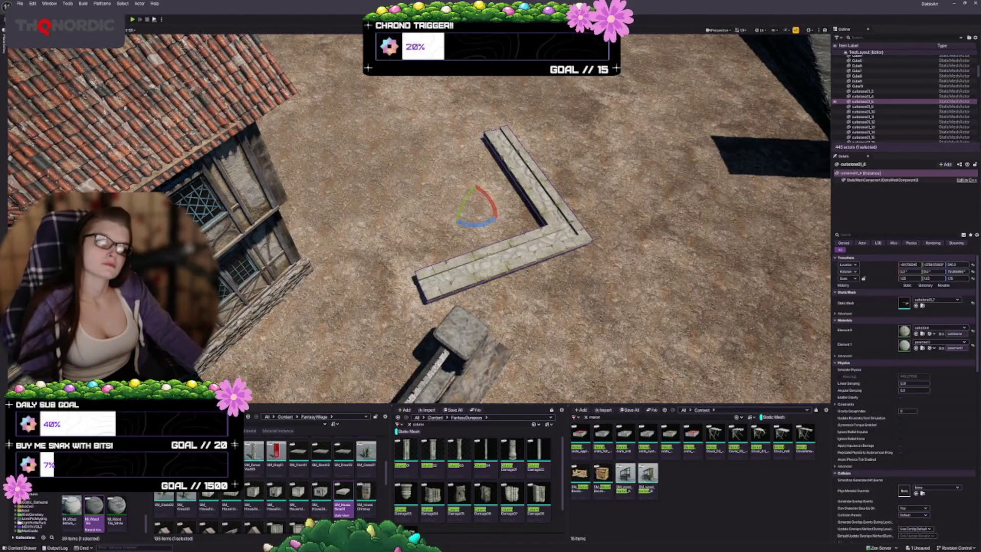
key("w")
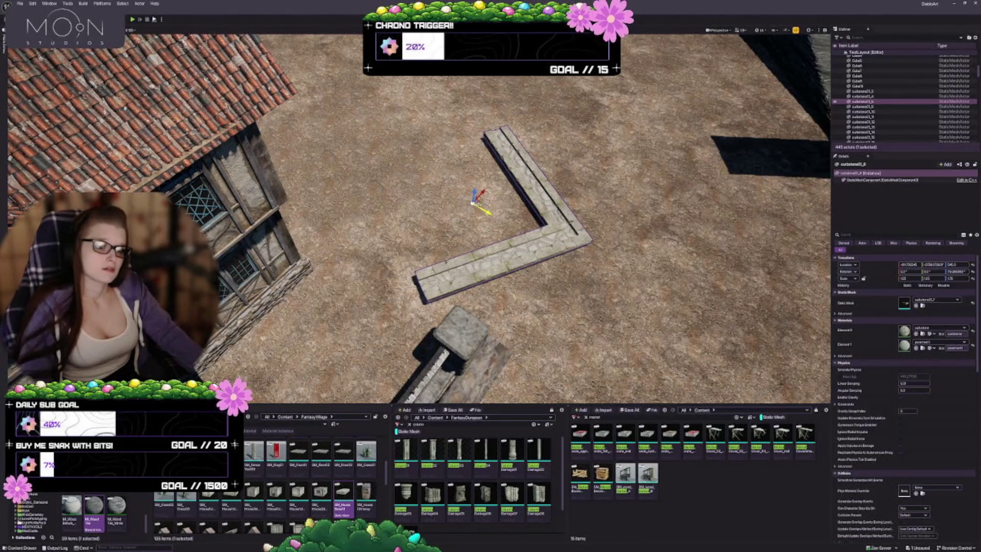
left_click_drag(472, 203, 516, 238)
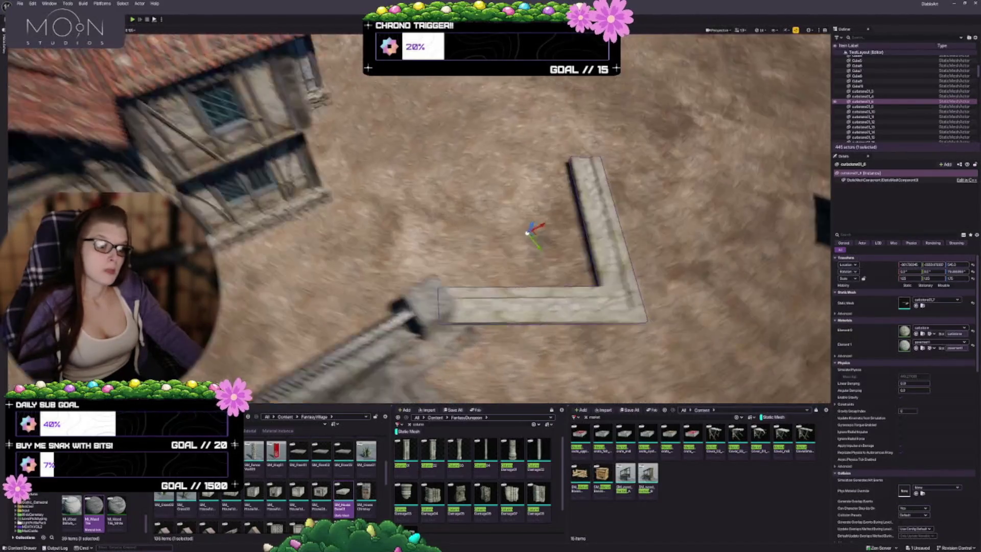
key("e")
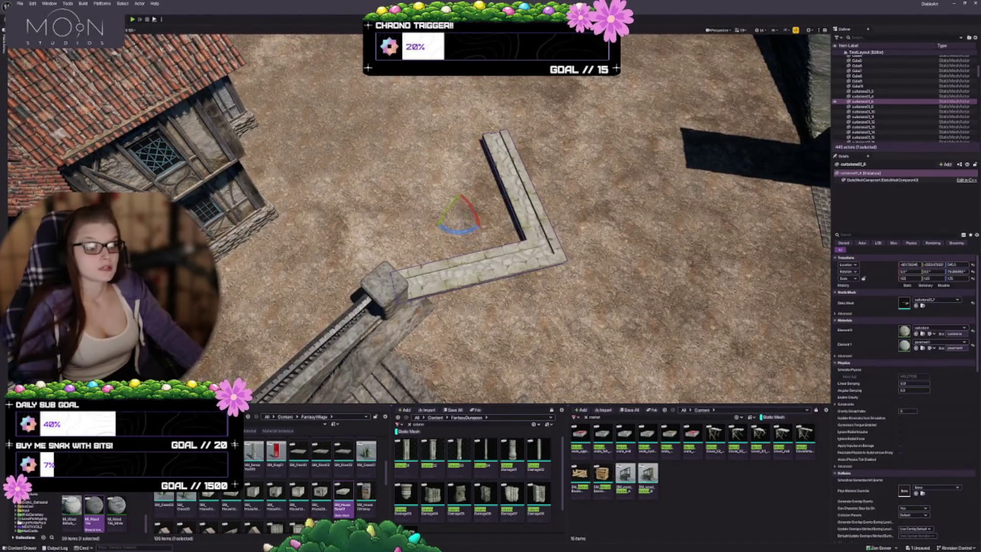
mouse_move(476, 191)
left_mouse_down()
mouse_move(465, 212)
mouse_move(455, 204)
left_mouse_up()
key("w")
key("Escape")
scroll(455, 204, "up", 3)
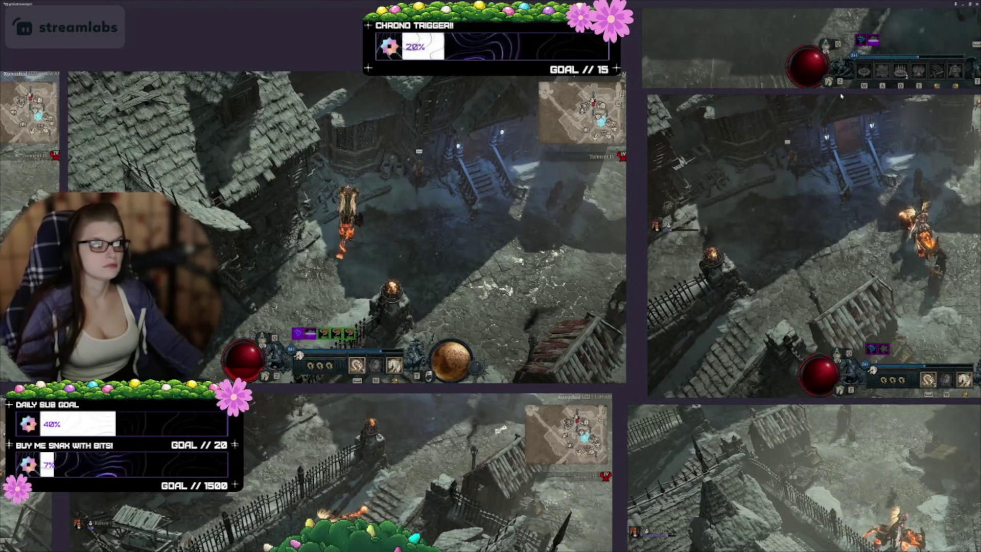
Exit the Streamlabs multi-view full screen and hide the game window to return to the editor.
key("ctrl+t")
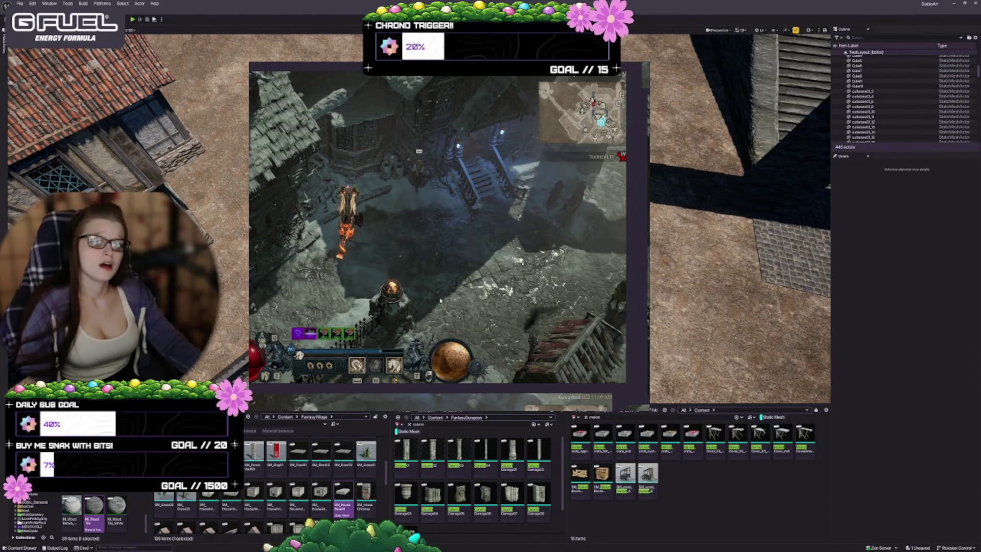
key("alt+Tab")
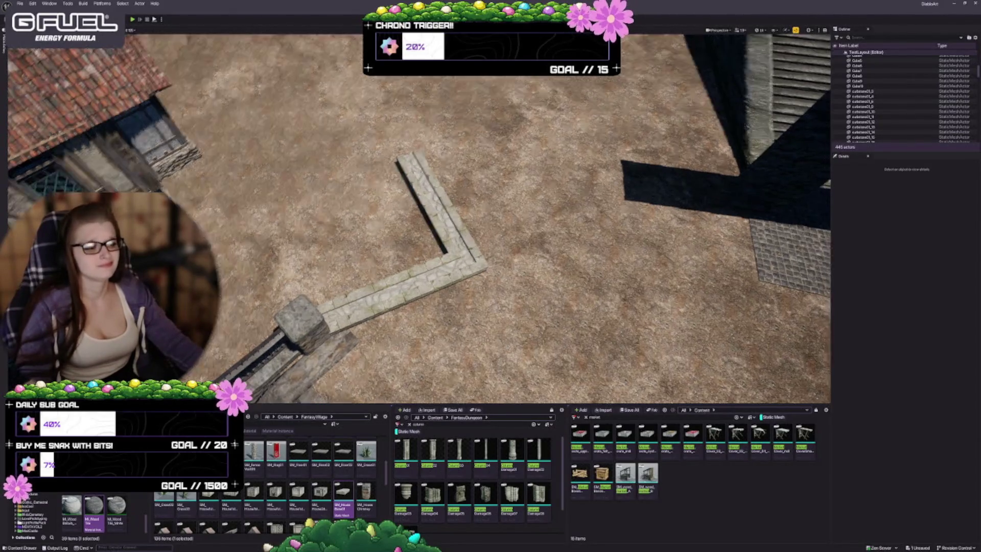
key("Left")
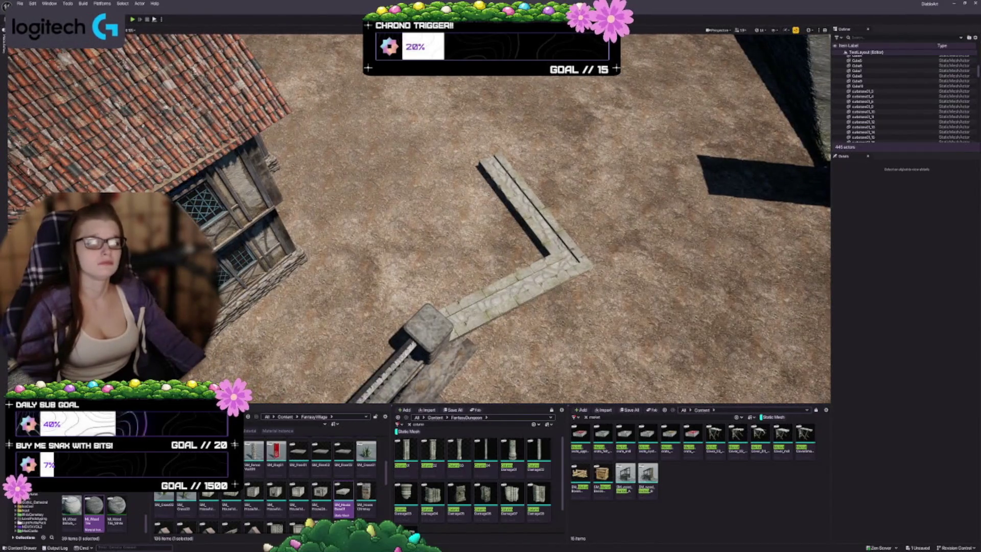
key("Up")
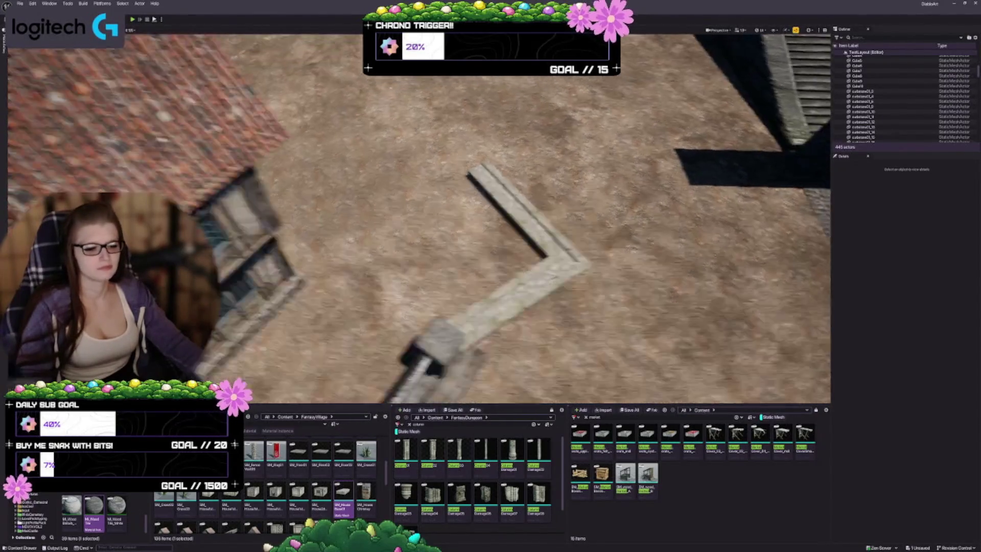
key("Down")
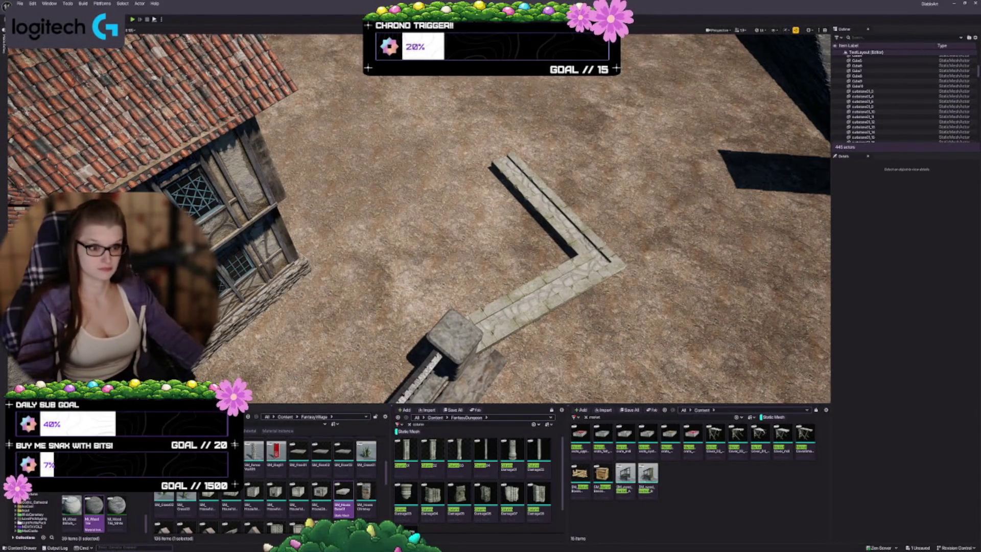
key("s")
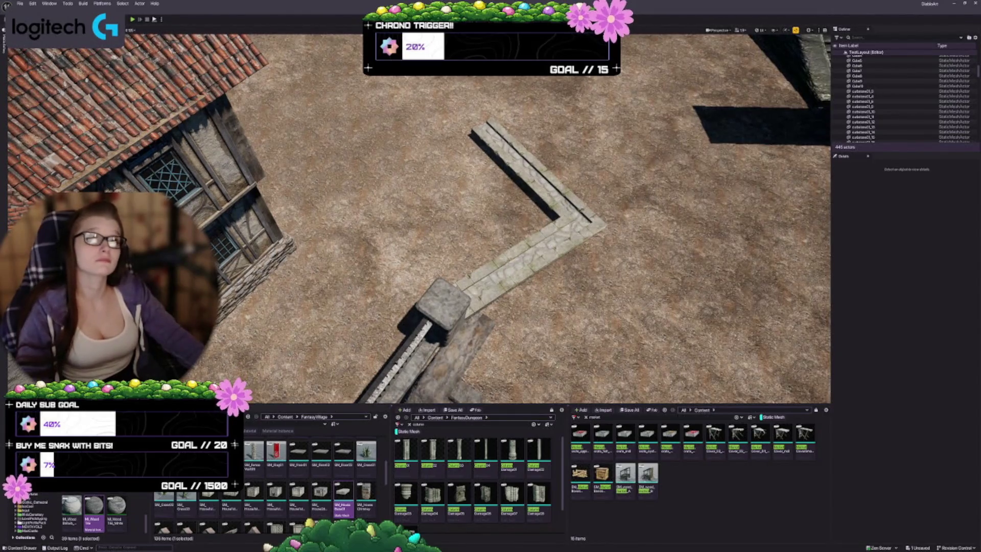
key("s")
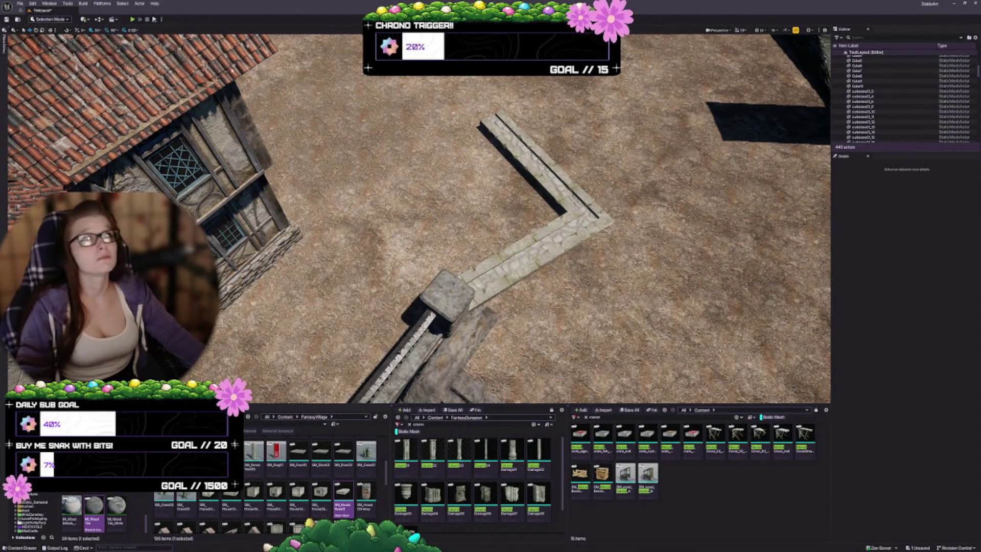
Search 'wagon' and place a wagon beside the house, swapping it for the other wagon model.
scroll(419, 218, "up", 3)
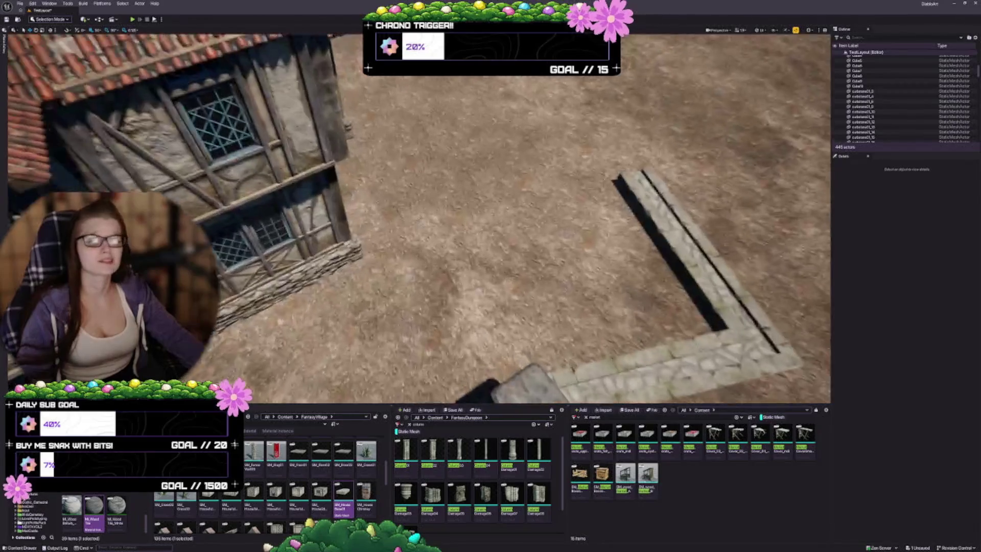
type("cart")
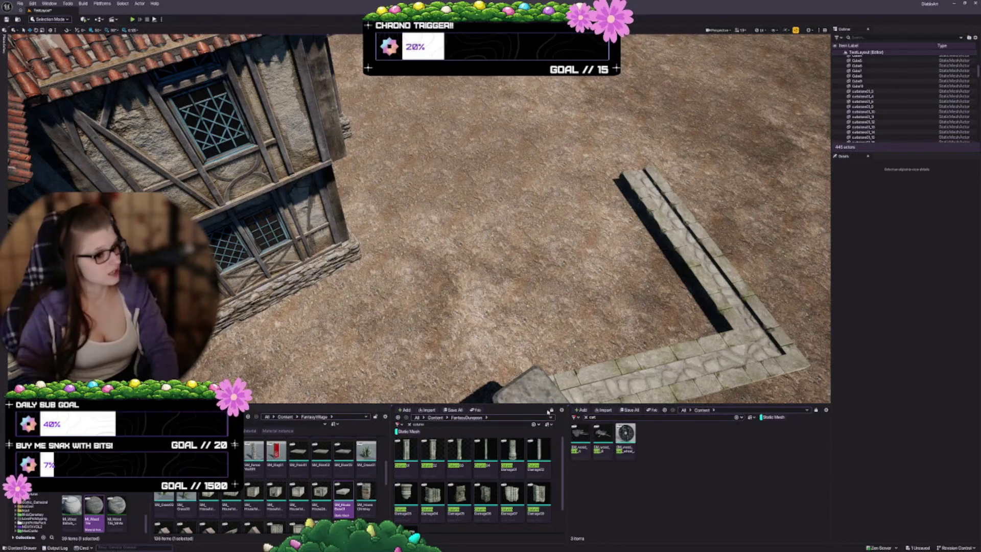
key("BackSpace")
key("BackSpace")
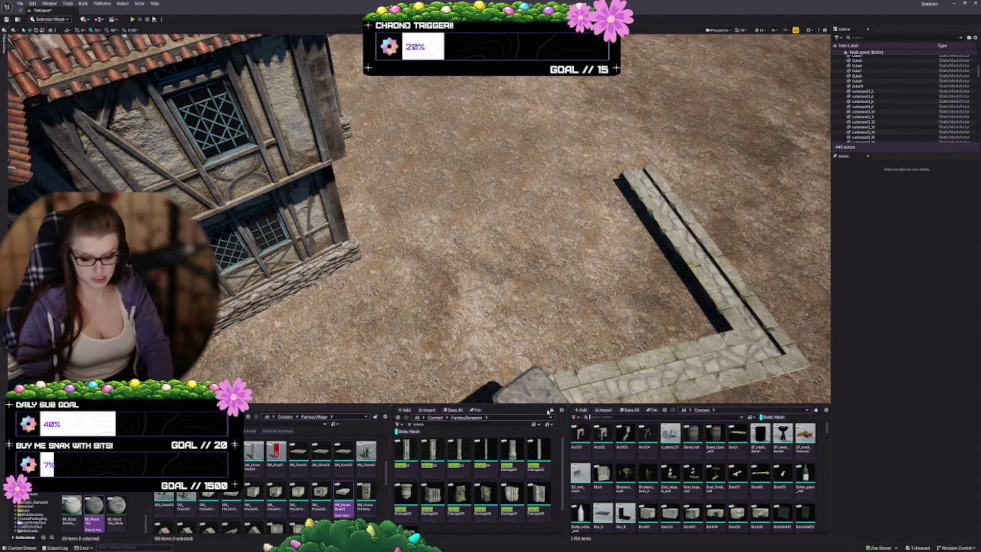
type("wagon")
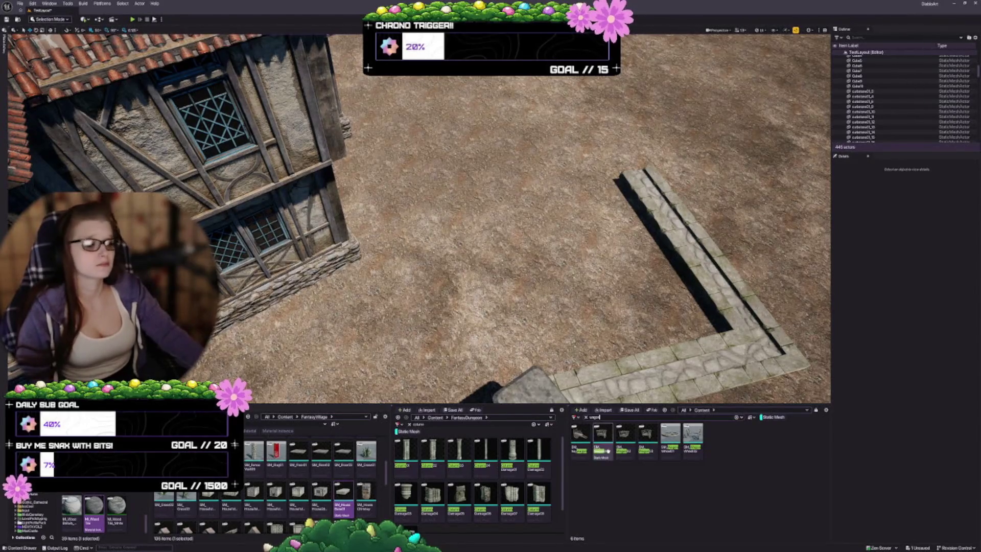
mouse_move(602, 437)
left_mouse_down()
mouse_move(587, 409)
mouse_move(383, 204)
left_mouse_up()
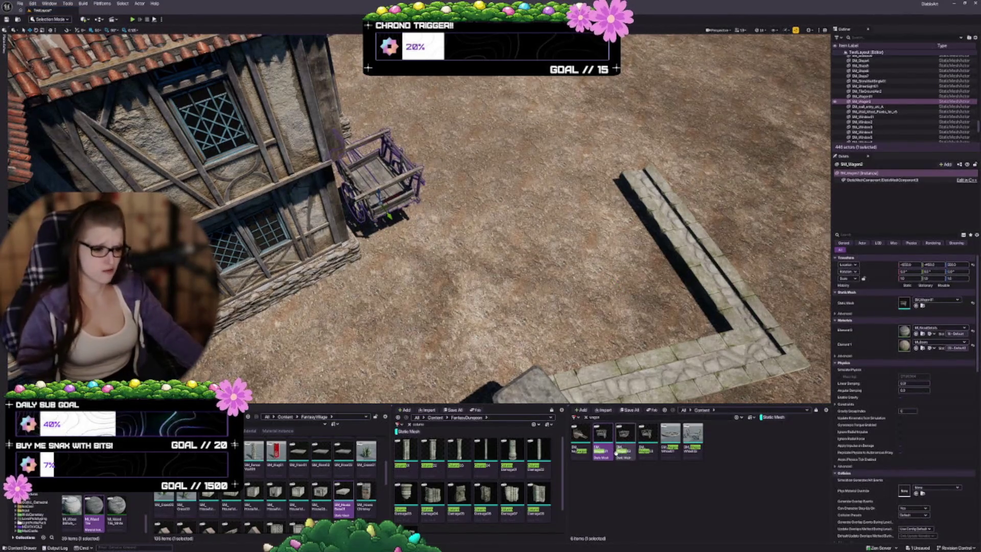
left_click(624, 434)
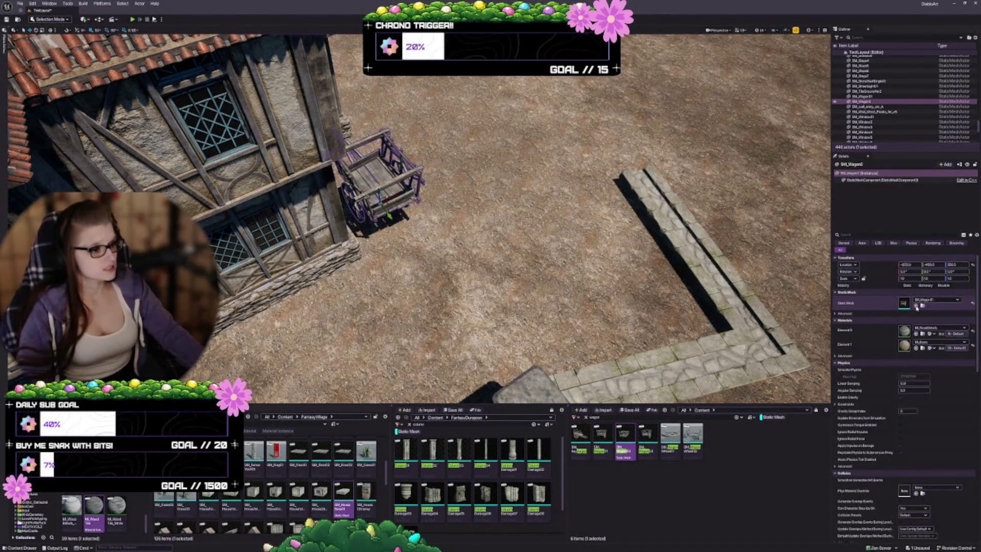
left_click(915, 305)
key("f")
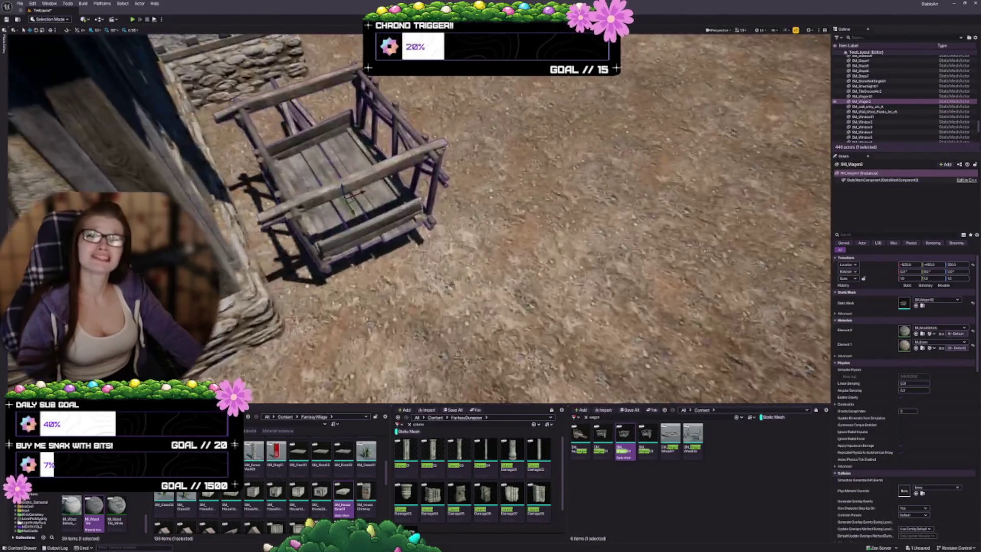
Rotate the wagon to sit angled against the stone wall, comparing poses with undo and redo.
key("e")
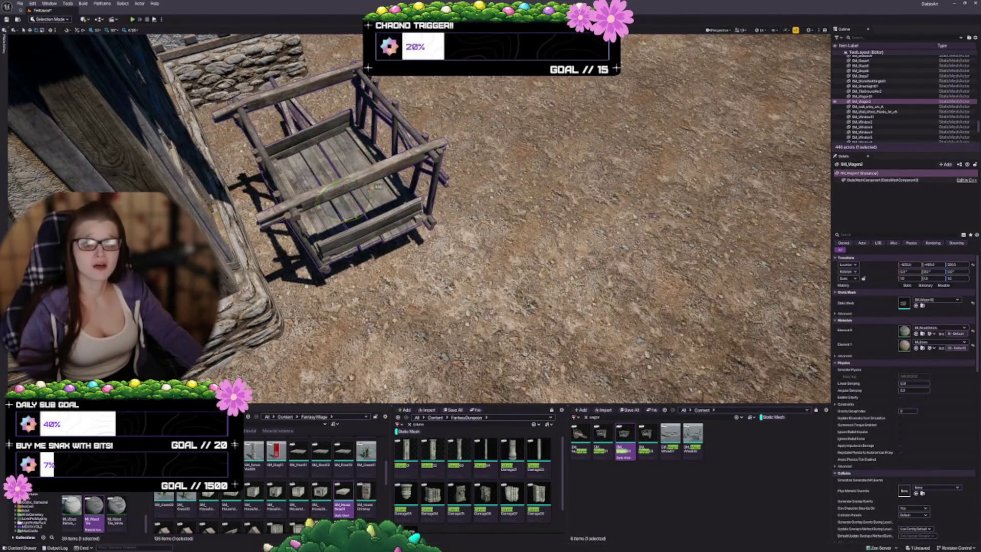
left_click_drag(352, 219, 327, 215)
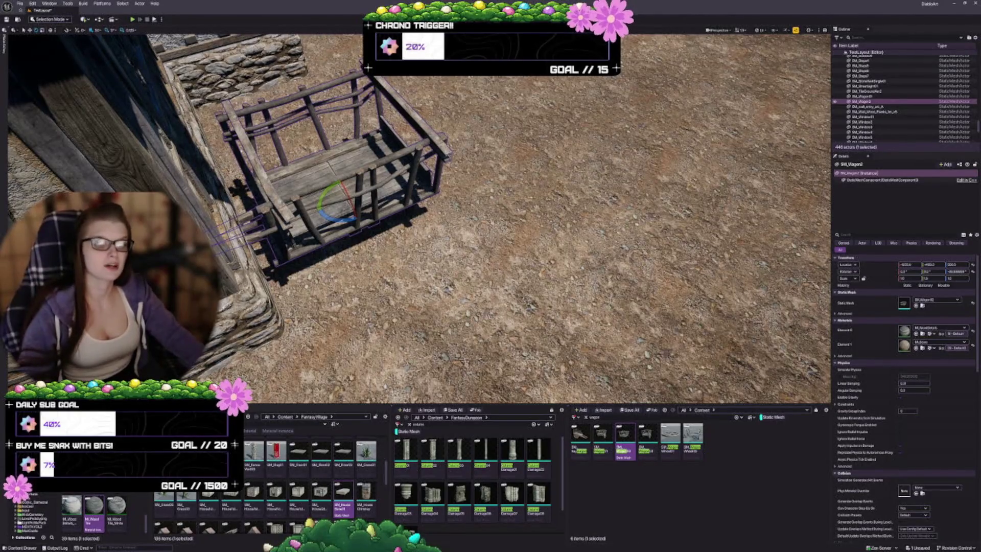
key("d")
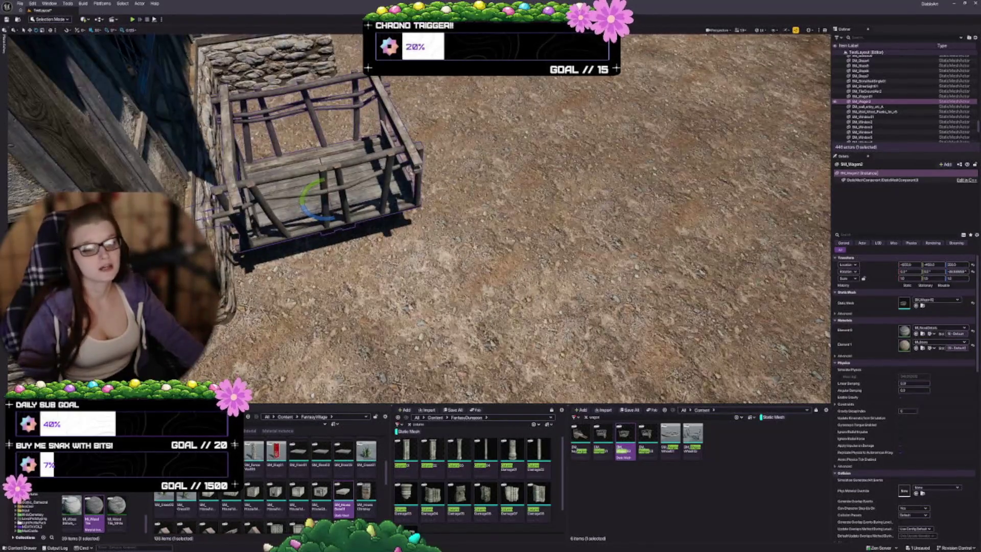
left_click_drag(309, 214, 332, 218)
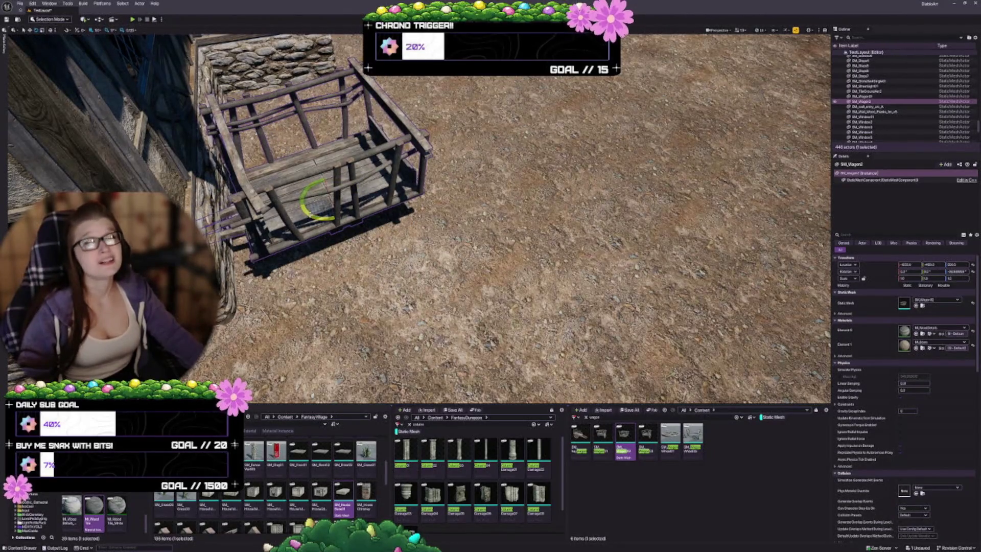
mouse_move(309, 213)
left_mouse_down()
mouse_move(353, 223)
mouse_move(360, 176)
left_mouse_up()
key("ctrl+z")
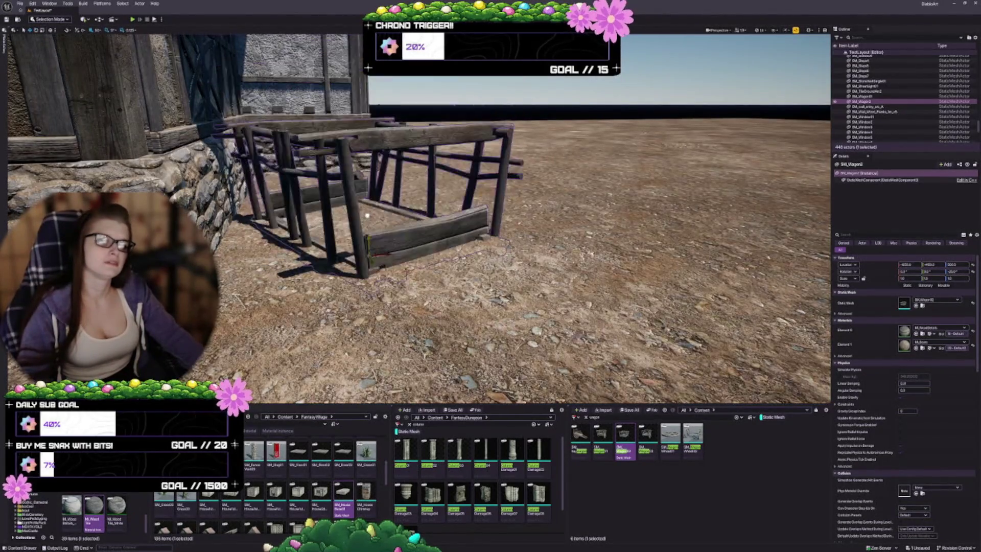
key("ctrl+y")
key("ctrl+z")
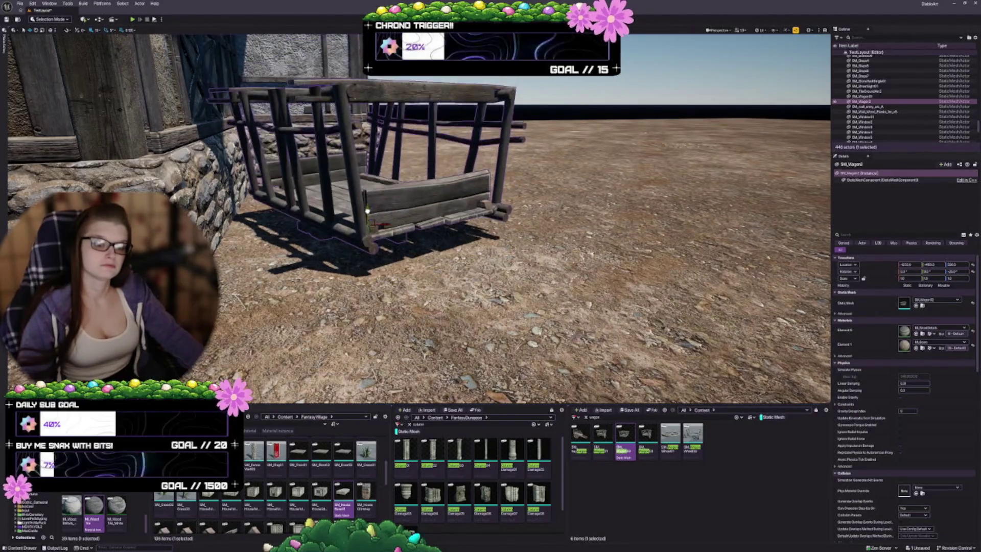
key("ctrl+y")
key("ctrl+z")
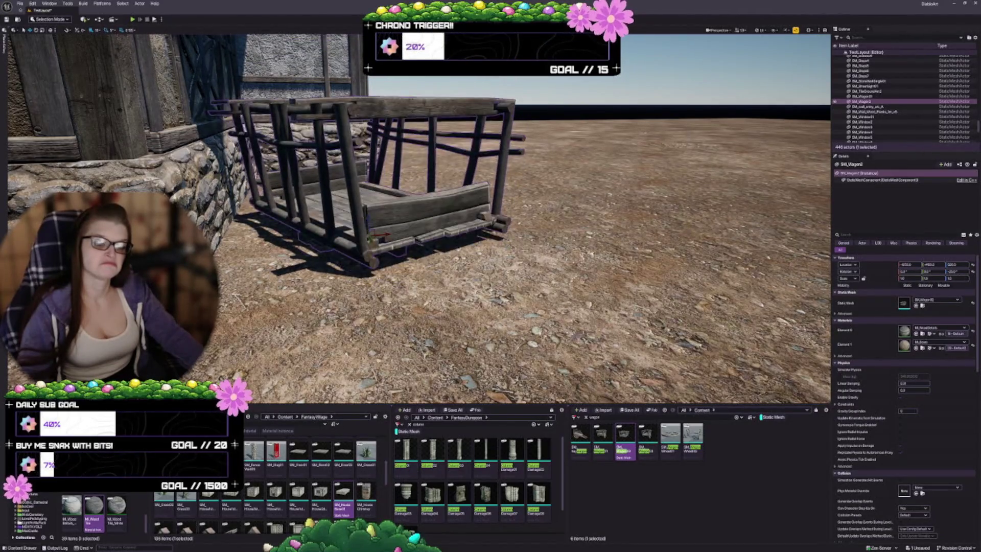
mouse_move(367, 224)
left_mouse_down()
mouse_move(367, 205)
mouse_move(411, 347)
left_mouse_up()
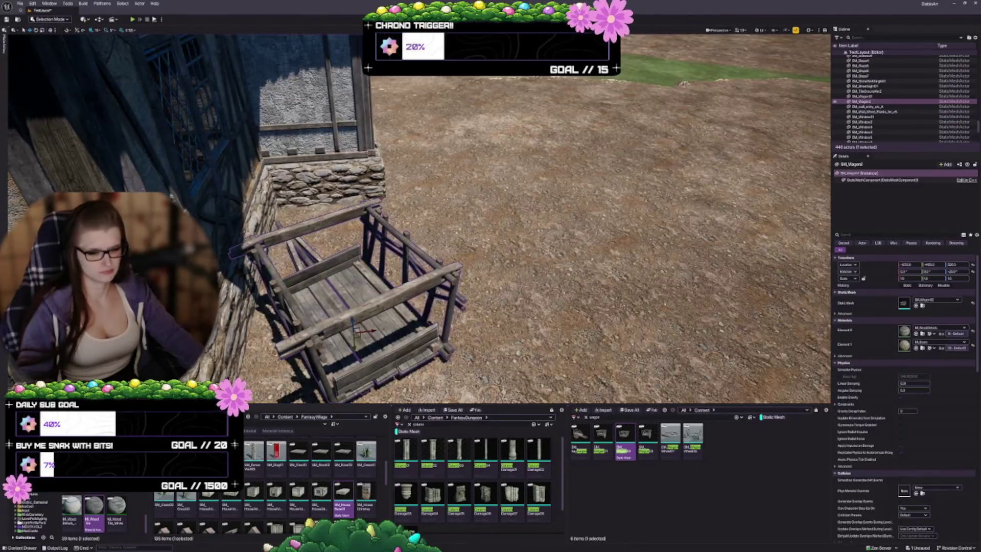
key("ctrl+y")
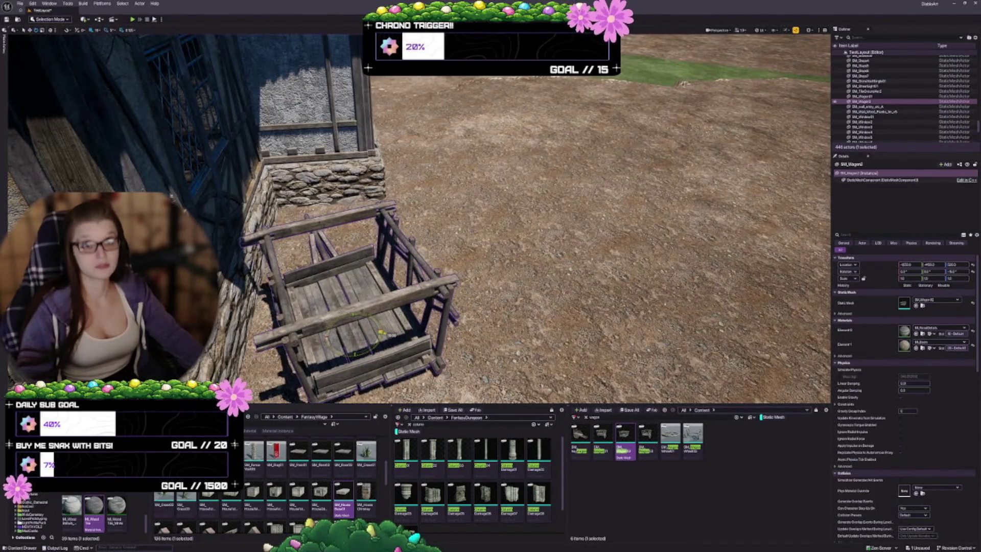
key("Escape")
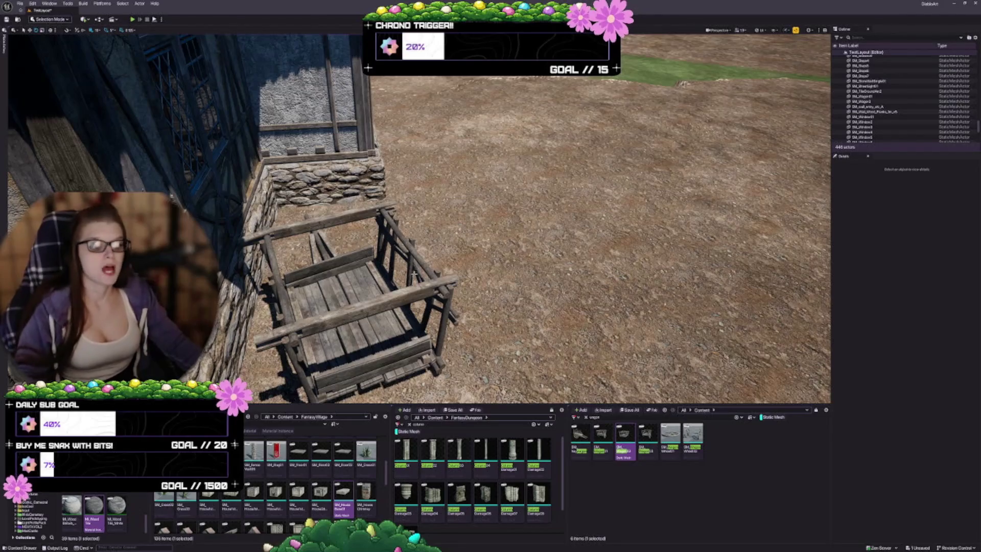
Place SM_WagonWheel01 tilted and raised above the wagon, with Simulate Physics enabled.
left_click_drag(408, 255, 424, 215)
mouse_move(670, 434)
left_mouse_down()
mouse_move(449, 258)
mouse_move(496, 213)
mouse_move(460, 240)
mouse_move(478, 236)
mouse_move(467, 230)
left_mouse_up()
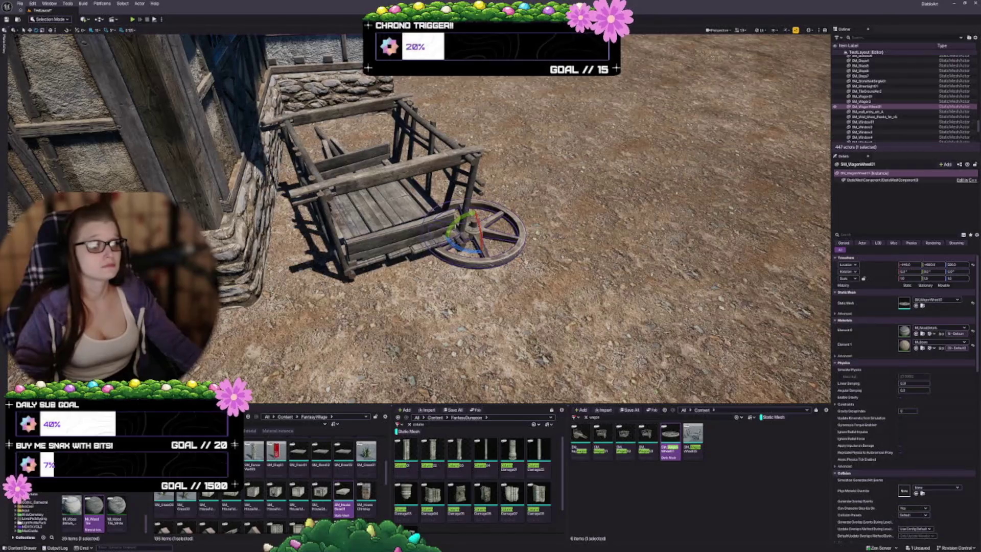
left_click_drag(473, 225, 477, 180)
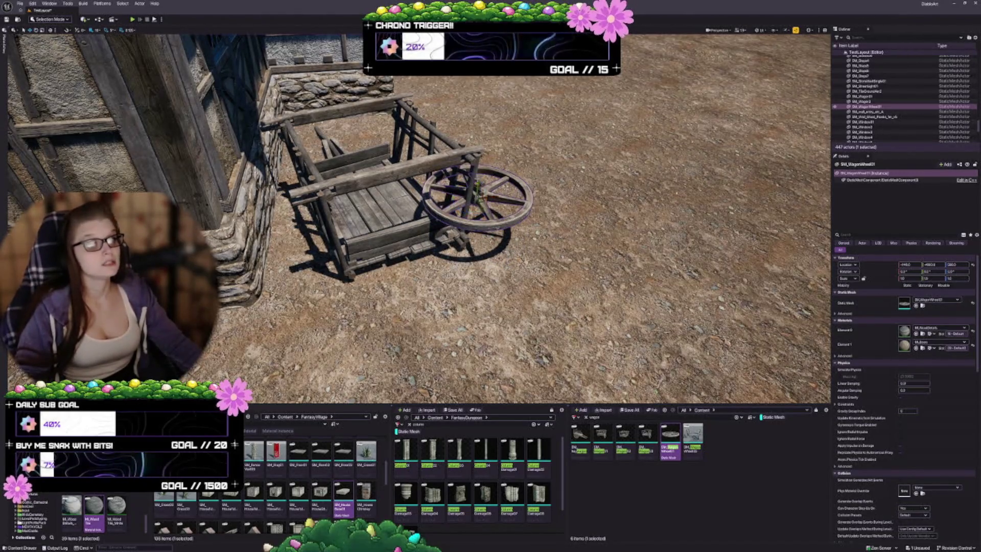
mouse_move(477, 180)
left_mouse_down()
mouse_move(480, 143)
mouse_move(468, 117)
left_mouse_up()
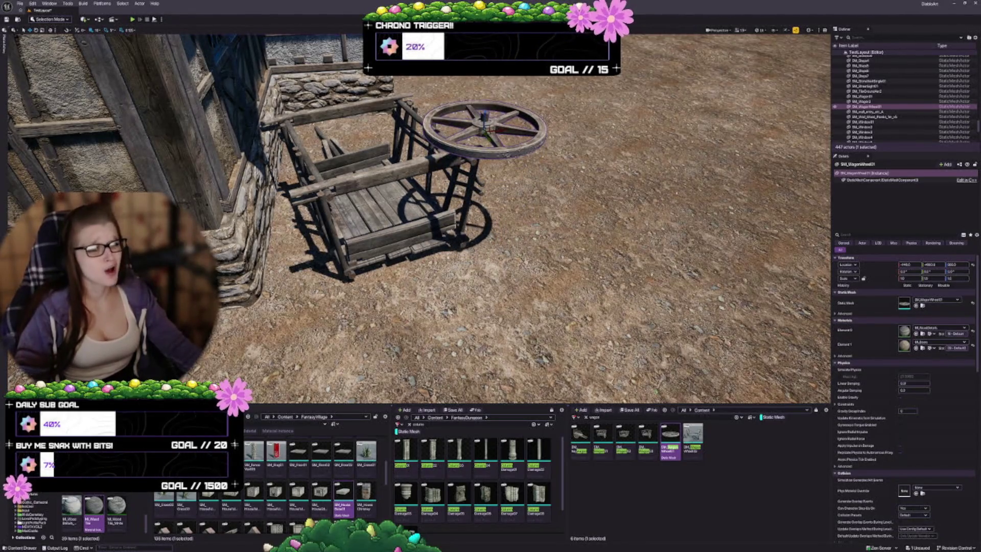
left_click(901, 370)
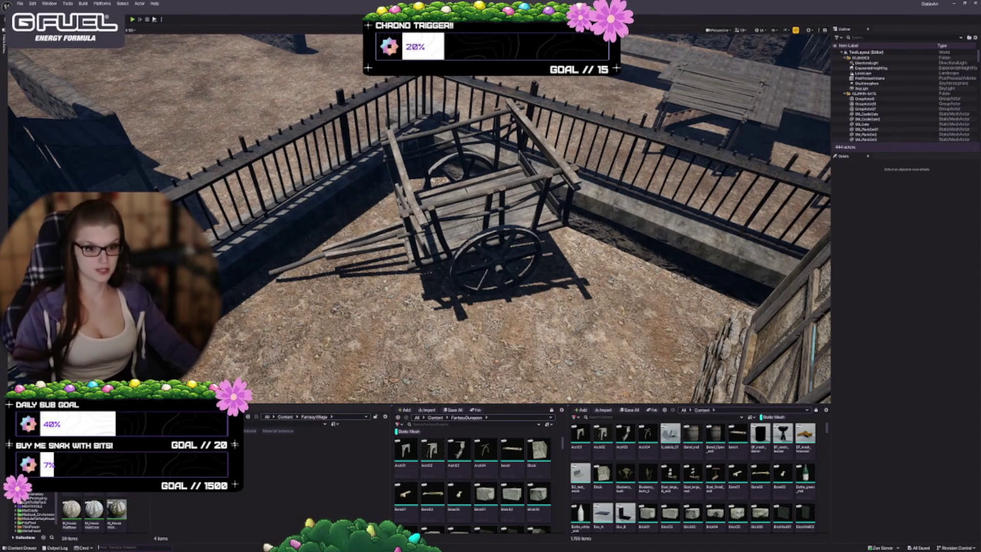
Fly the view from the cart toward the house wall by the stone path.
mouse_move(486, 253)
left_mouse_down()
mouse_move(542, 184)
mouse_move(501, 281)
left_mouse_up()
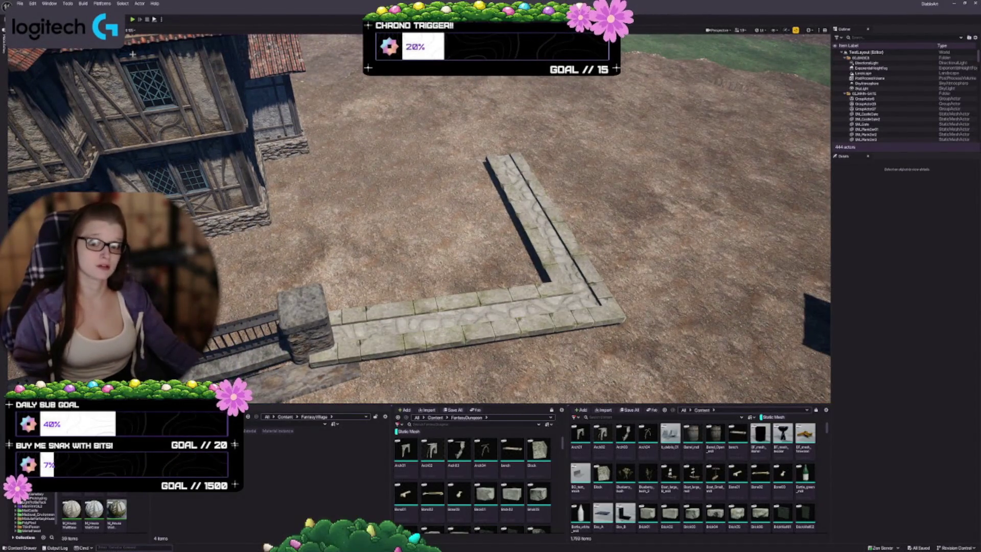
Open Edit > Plugins, show the built-in Animation category and enable the Animation Data plugin.
left_click(32, 4)
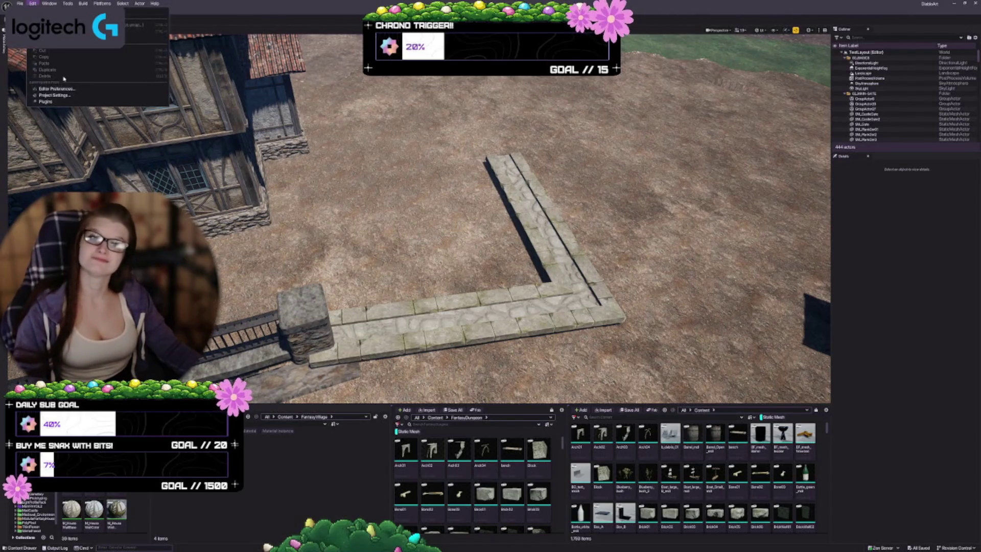
left_click(48, 99)
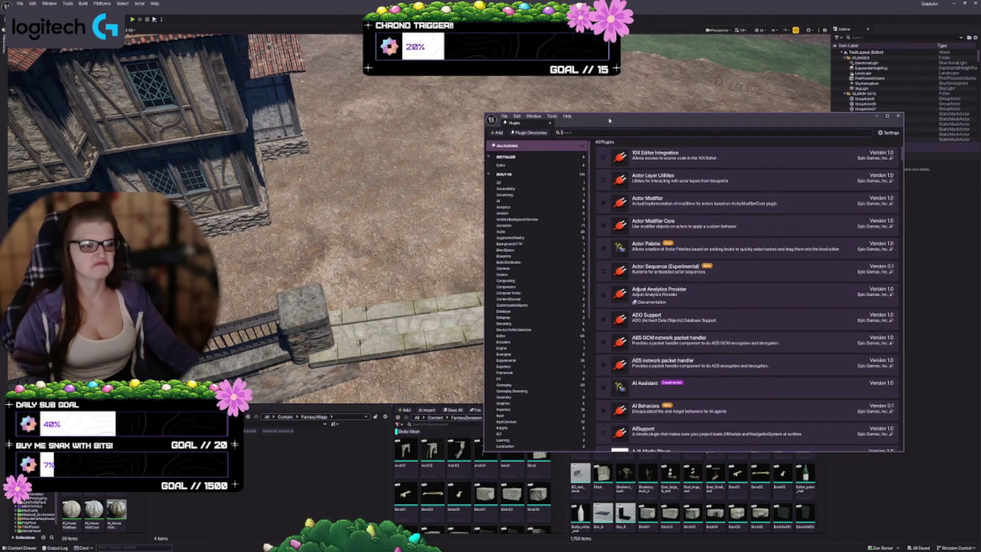
left_click_drag(664, 117, 420, 101)
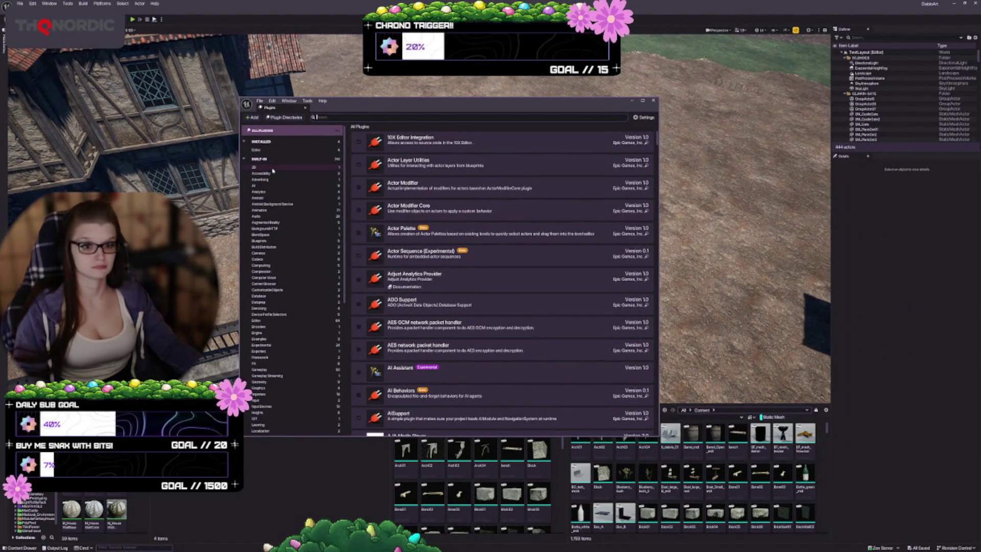
left_click(261, 210)
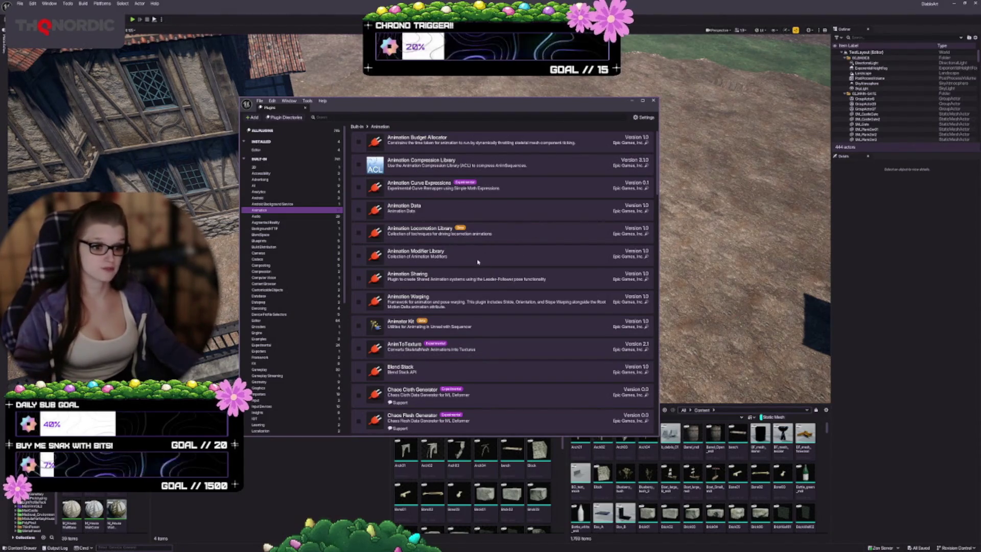
scroll(483, 251, "down", 1)
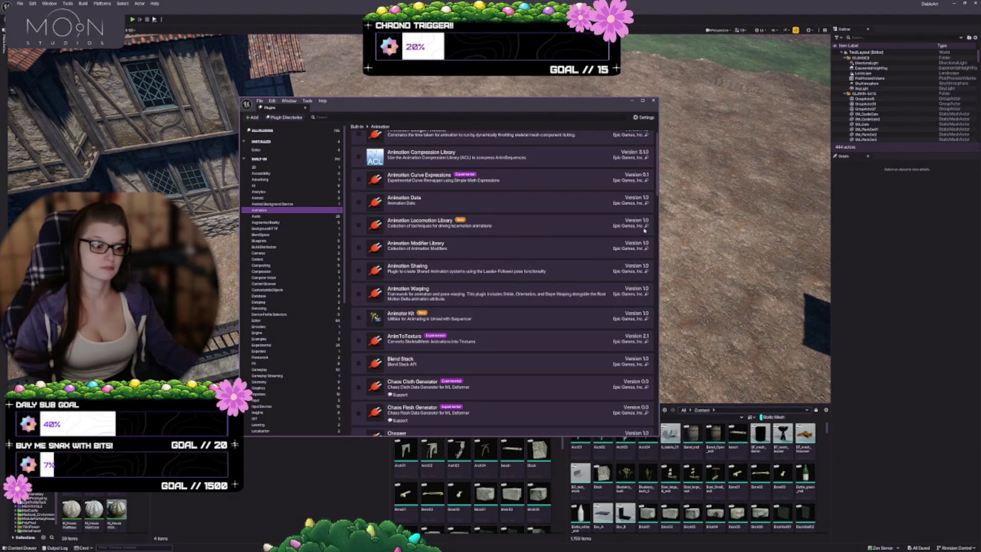
scroll(548, 235, "up", 1)
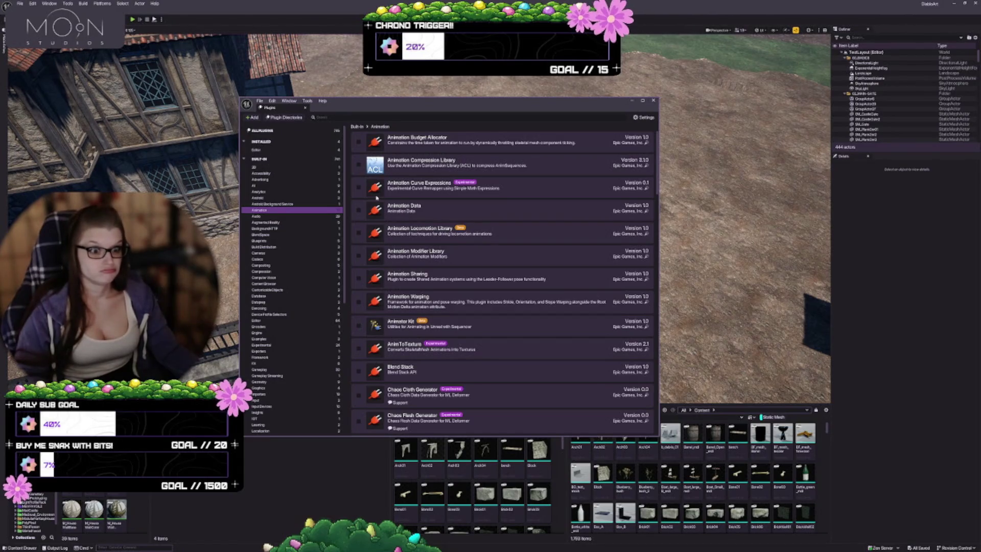
left_click(360, 210)
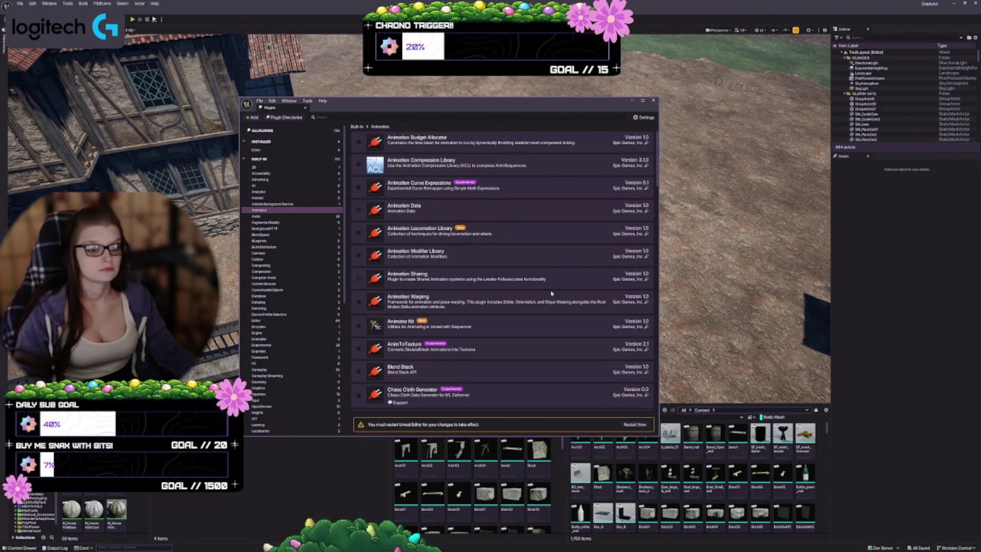
Scroll down the built-in Animation plugins and enable the IK Rig plugin.
scroll(552, 294, "down", 1)
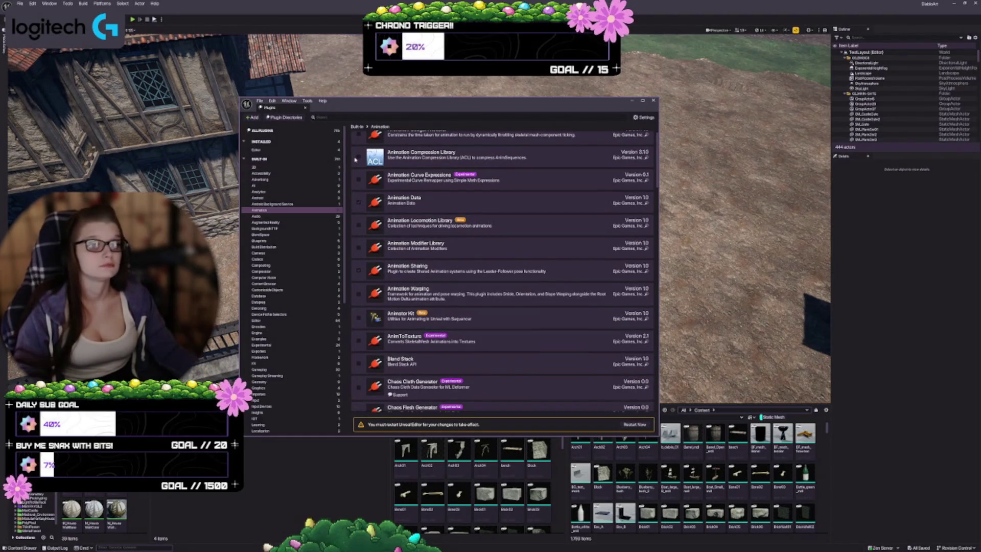
scroll(450, 250, "down", 1)
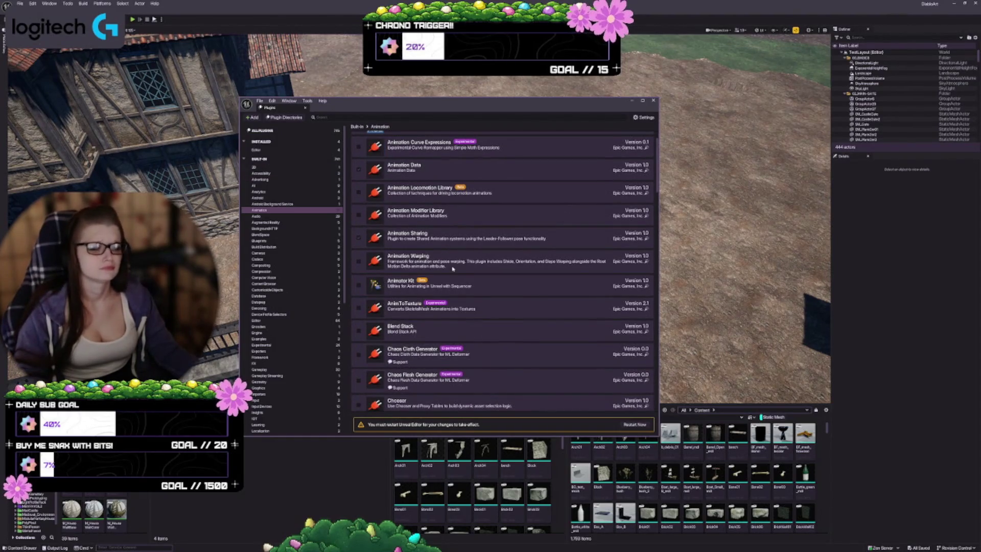
scroll(452, 268, "down", 1)
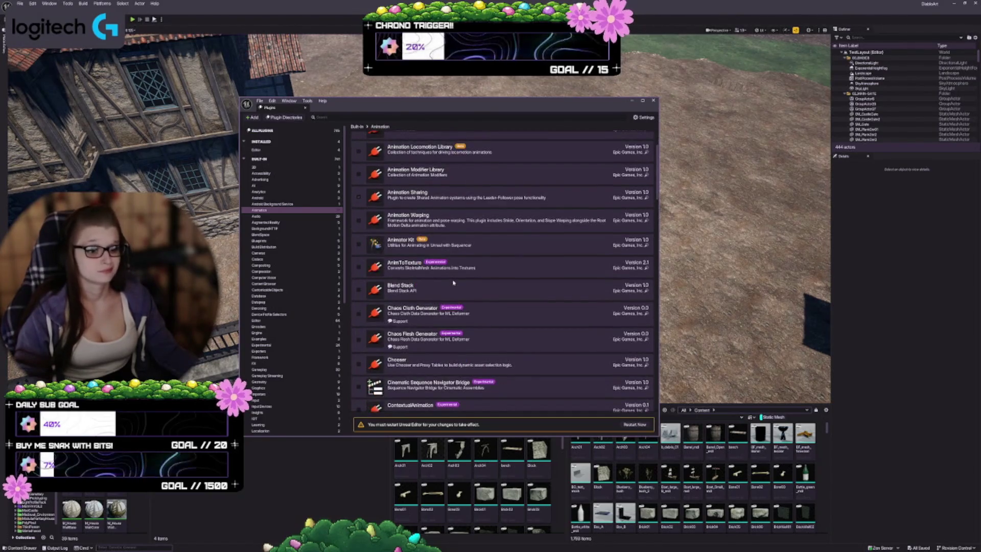
scroll(453, 282, "down", 1)
scroll(453, 281, "down", 1)
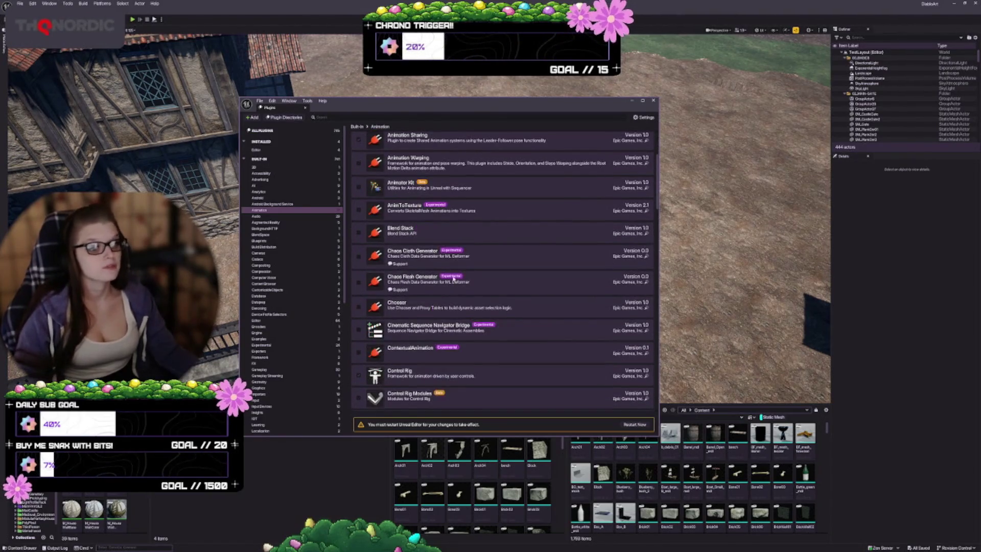
scroll(449, 307, "down", 1)
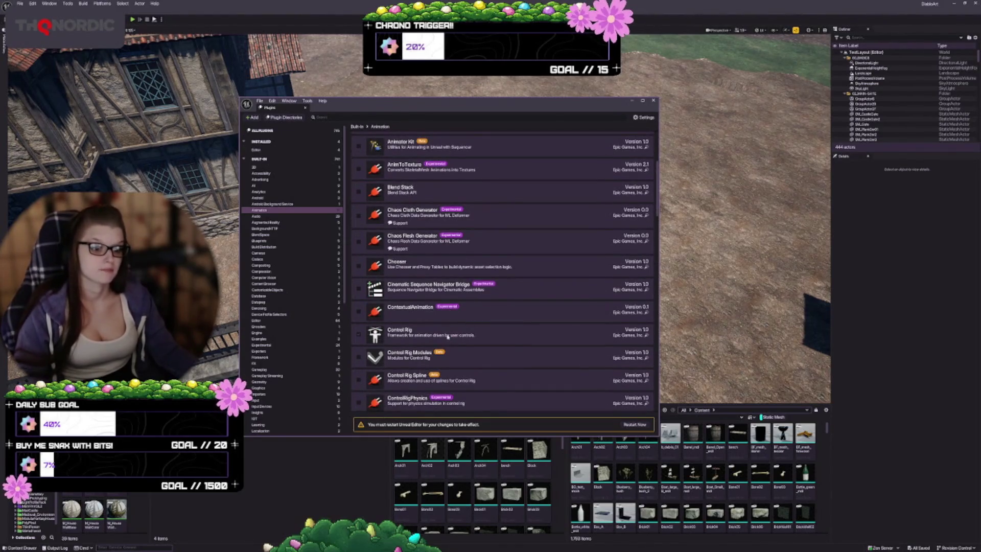
scroll(450, 332, "down", 4)
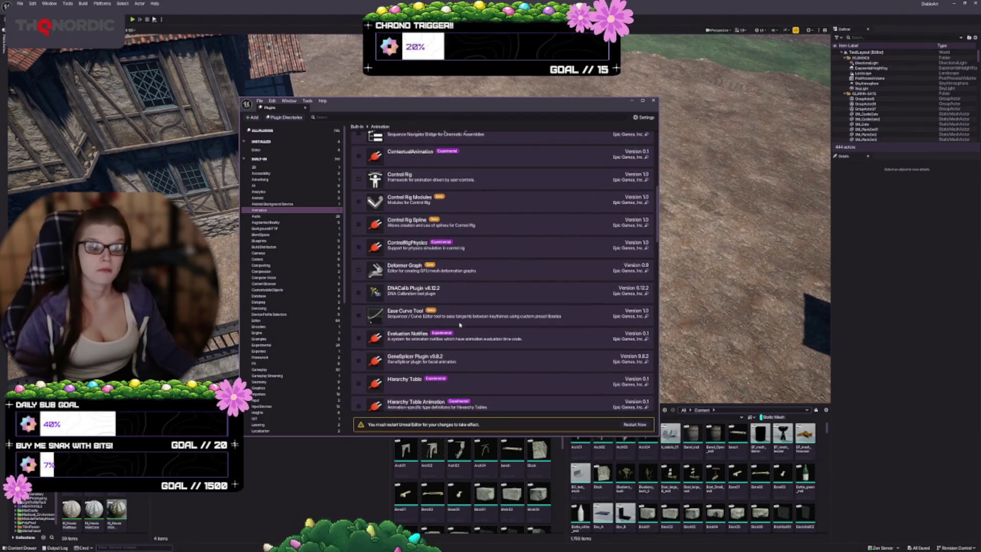
scroll(469, 309, "down", 1)
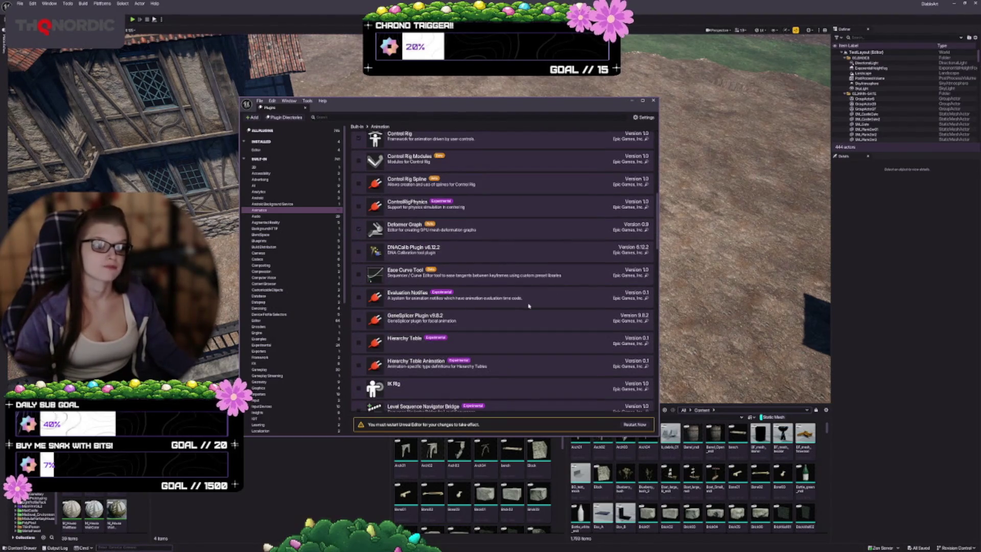
scroll(529, 264, "down", 1)
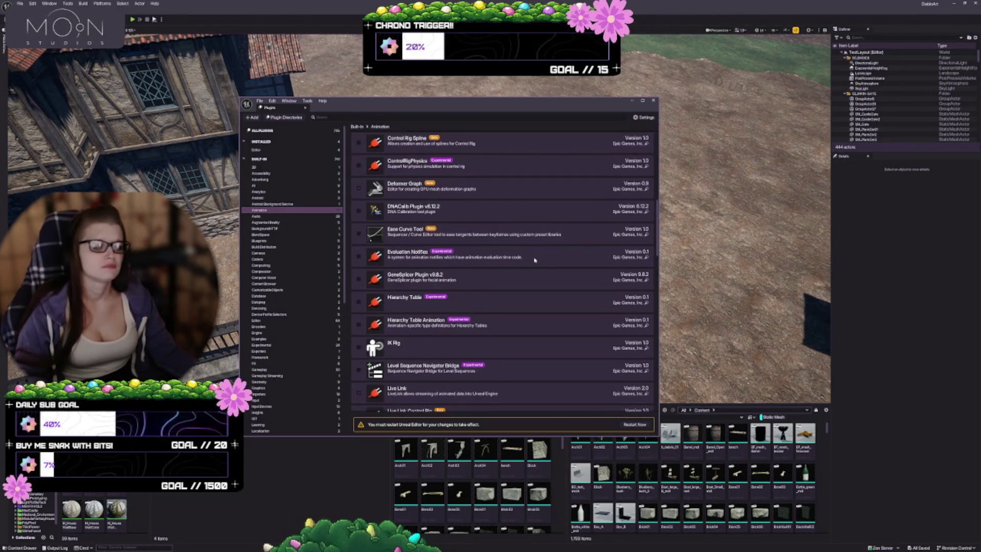
scroll(524, 261, "down", 1)
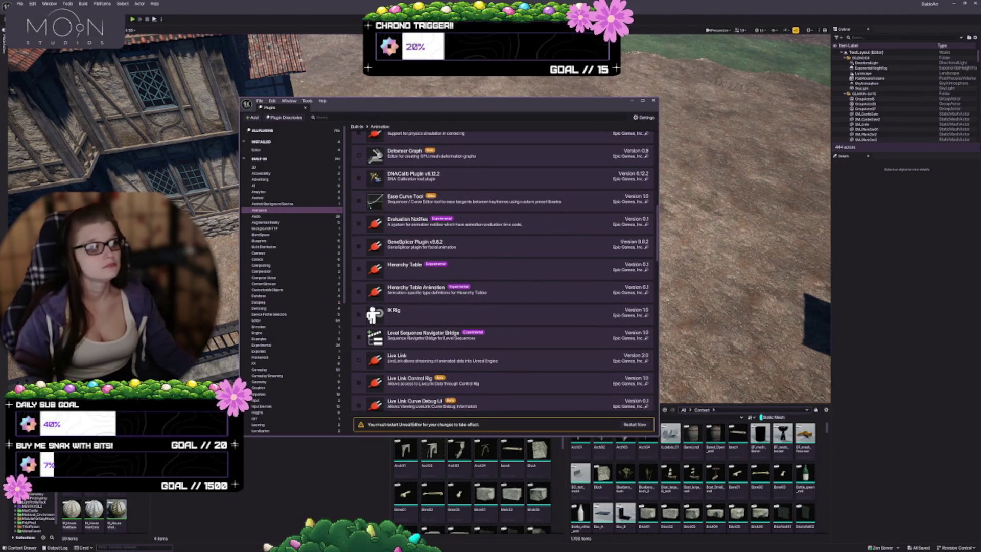
left_click(359, 314)
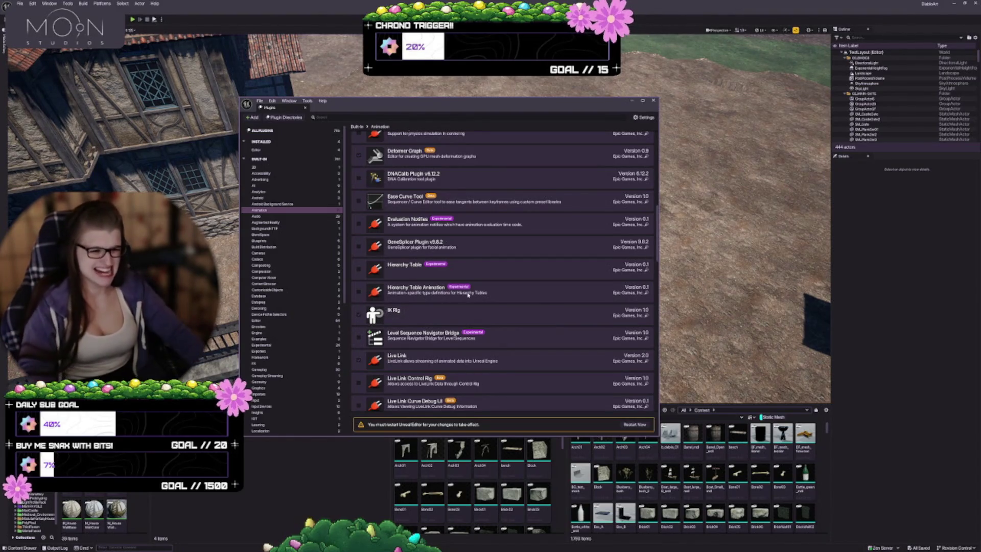
Review the remaining Animation plugins down to the experimental UAF entries.
scroll(470, 299, "down", 2)
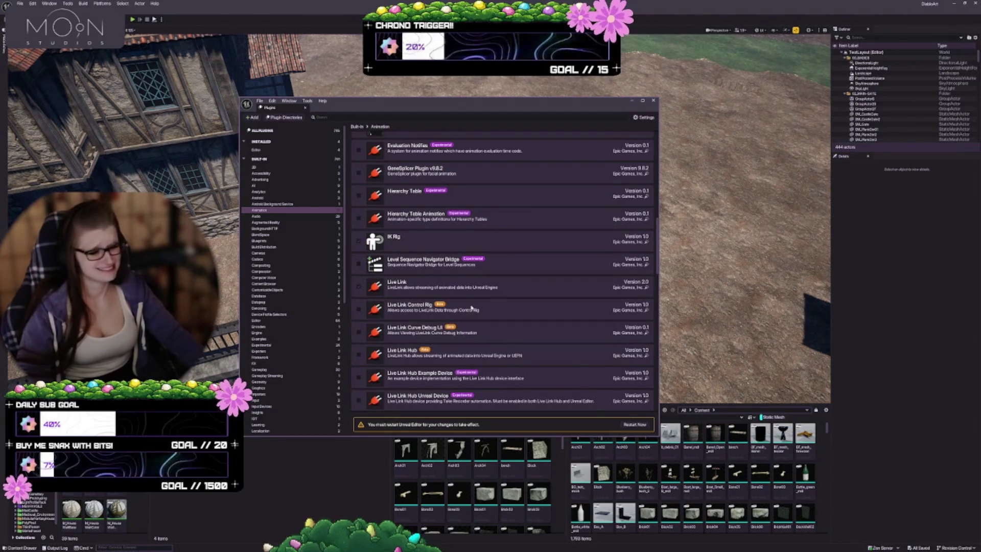
scroll(459, 318, "down", 2)
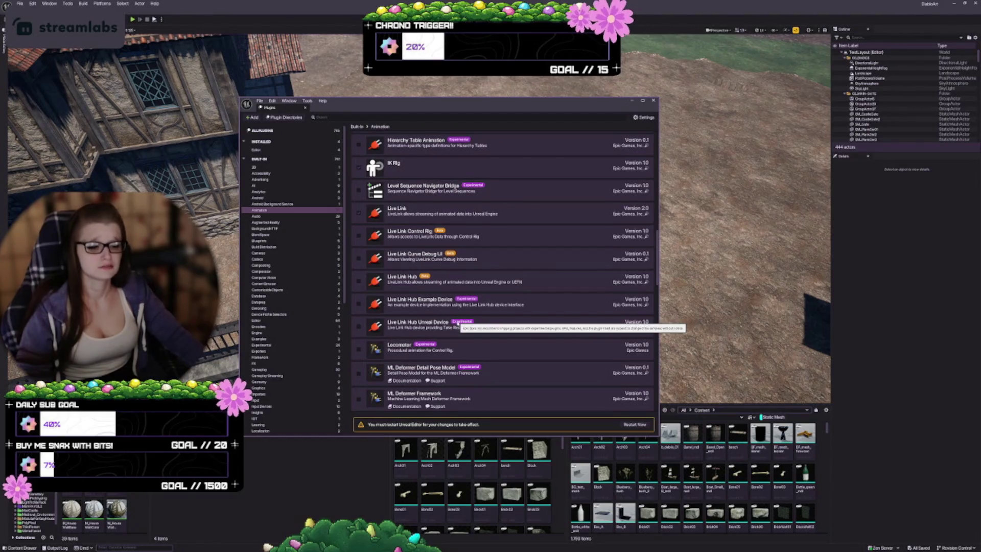
scroll(485, 309, "down", 2)
scroll(485, 308, "down", 1)
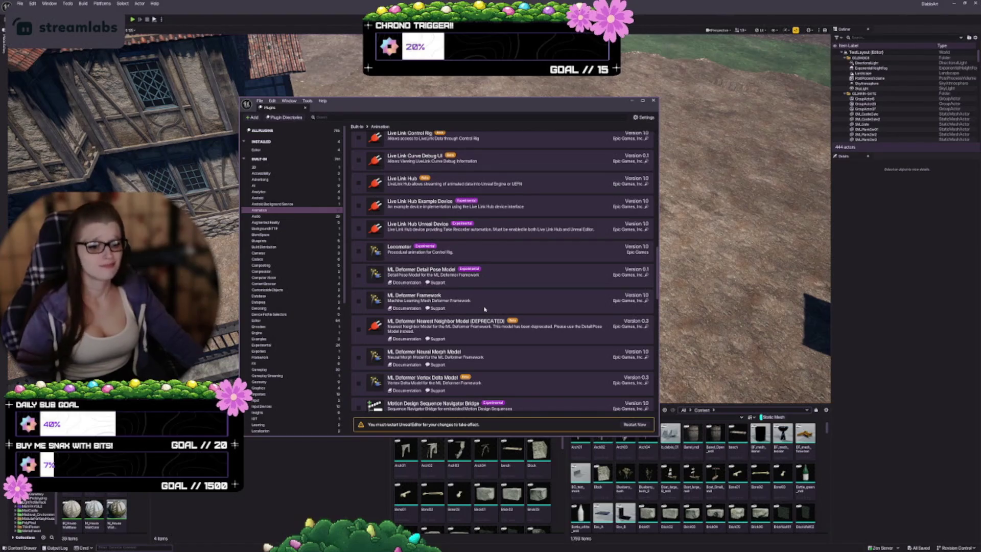
scroll(485, 308, "down", 2)
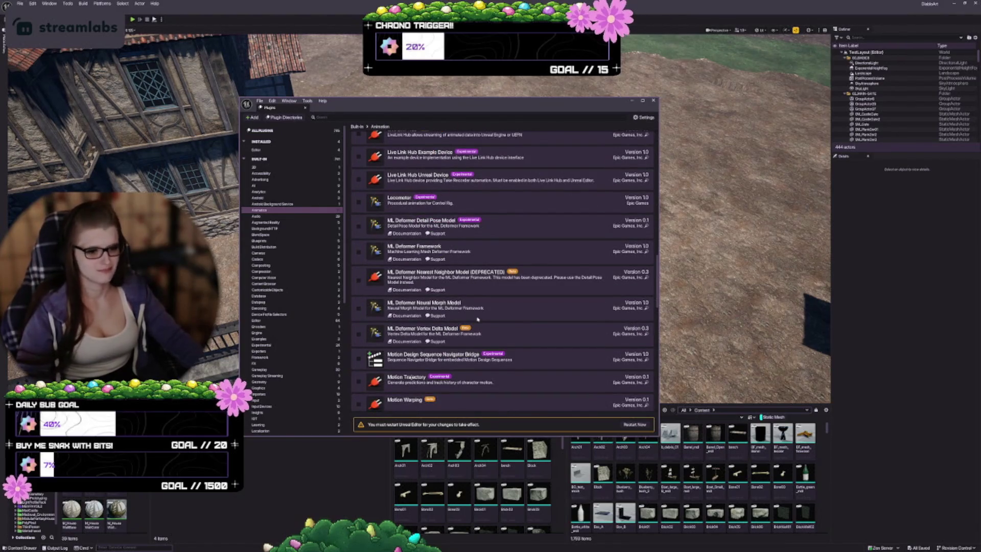
scroll(478, 320, "down", 2)
scroll(475, 317, "down", 2)
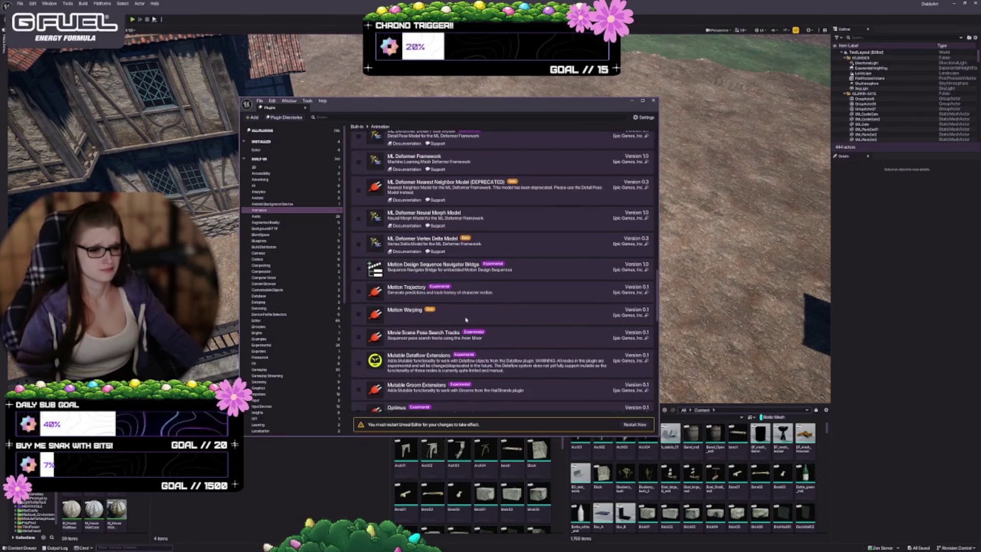
scroll(466, 318, "down", 2)
scroll(463, 325, "down", 4)
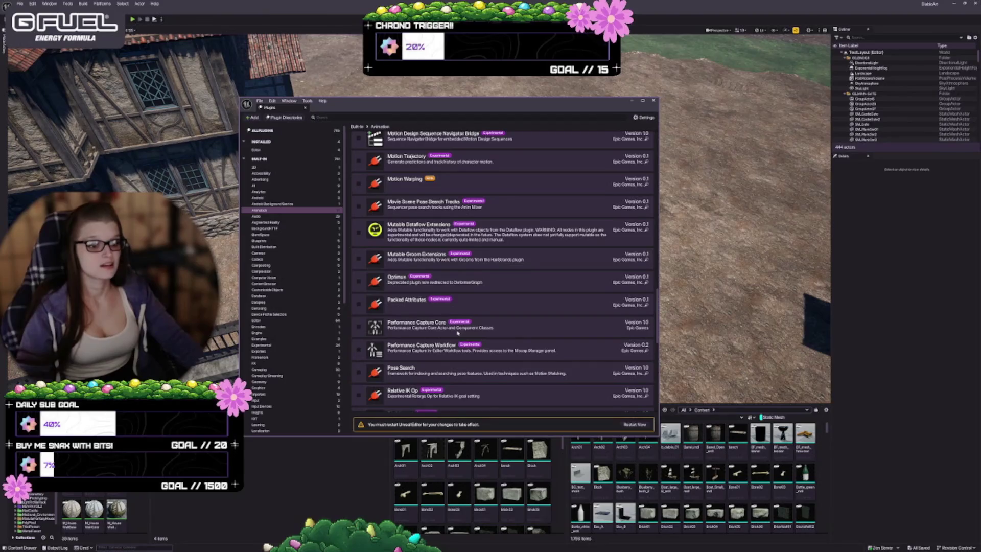
scroll(455, 335, "down", 5)
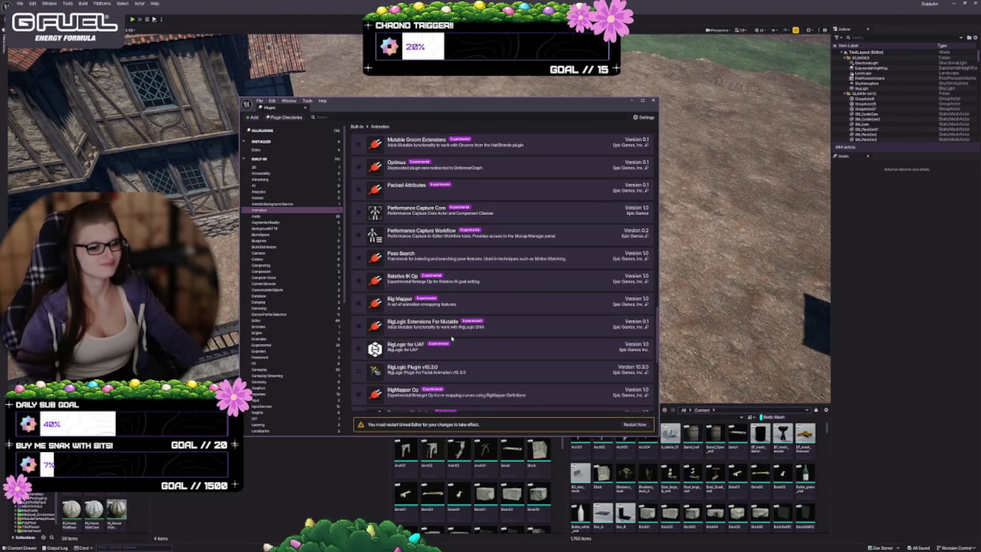
scroll(457, 332, "down", 2)
scroll(467, 287, "down", 2)
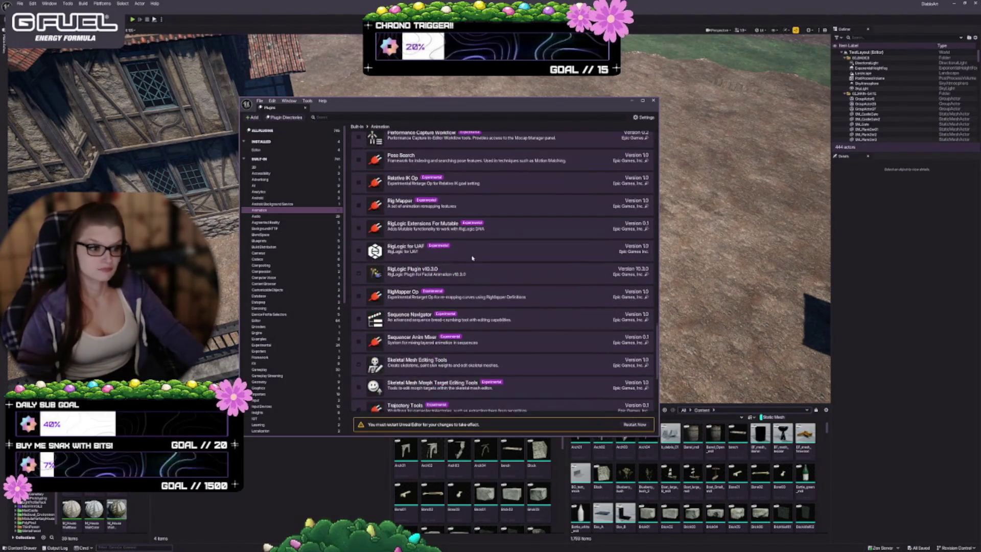
scroll(472, 258, "down", 2)
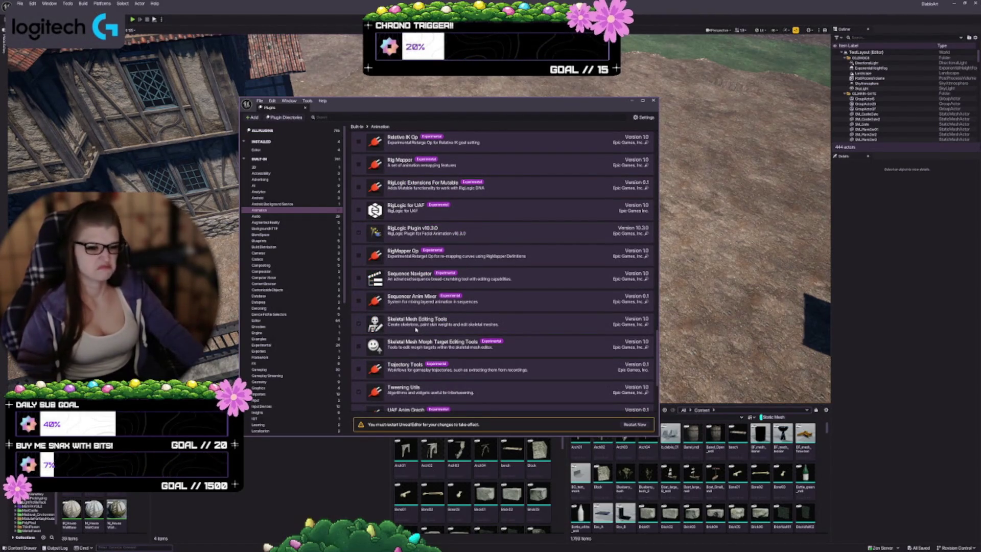
scroll(423, 281, "down", 6)
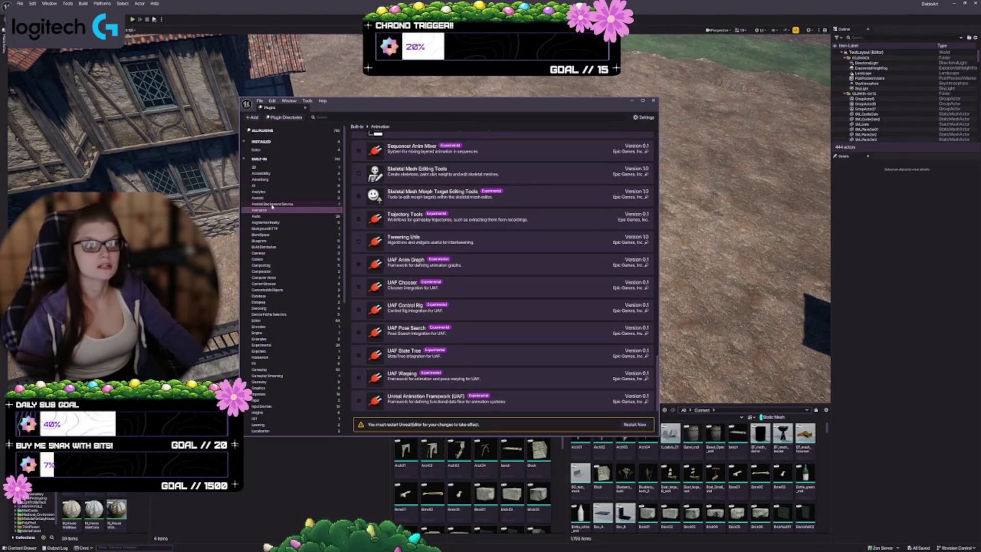
scroll(295, 272, "down", 2)
scroll(295, 272, "down", 2)
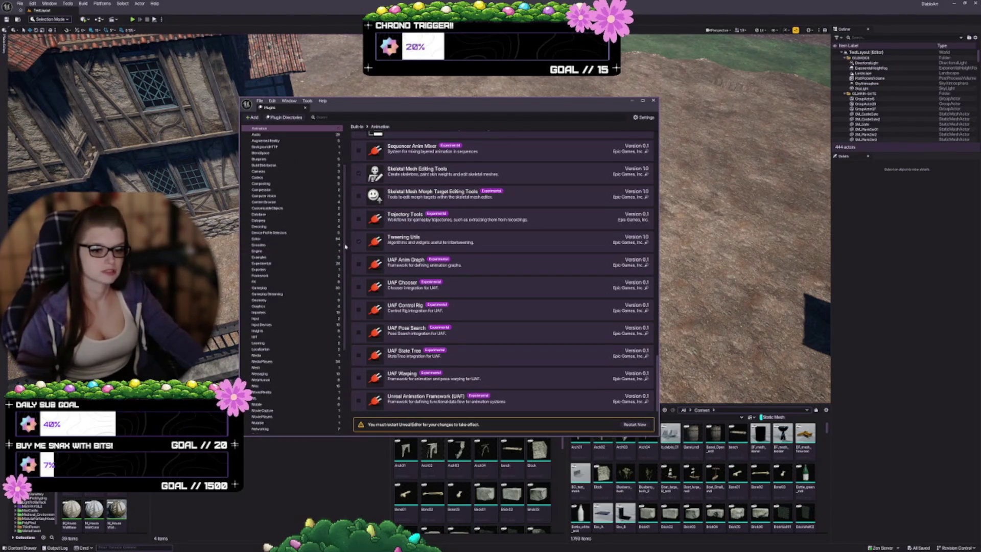
Show only Gameplay plugins and browse entries like Gameplay Abilities, Mover and StateTree.
left_click(264, 288)
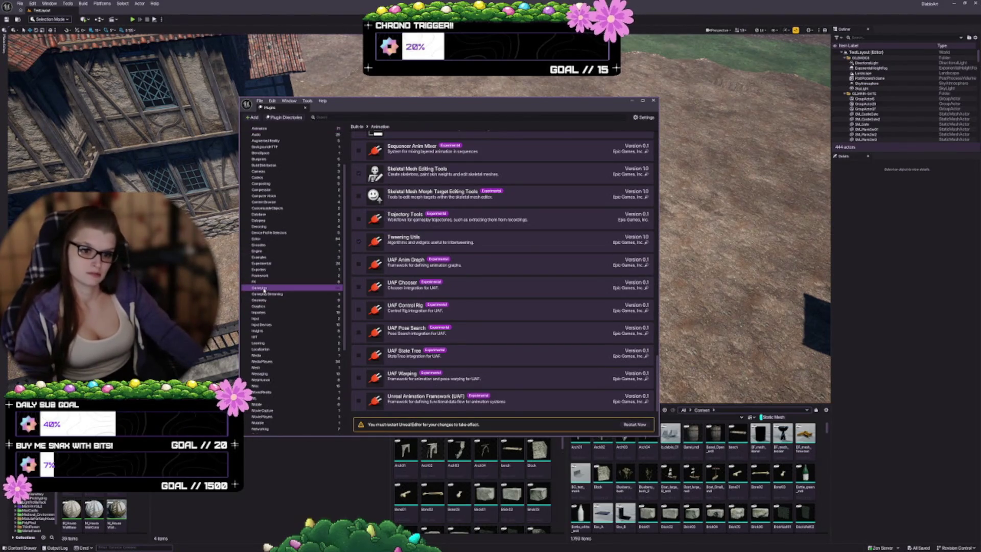
scroll(450, 388, "up", 10)
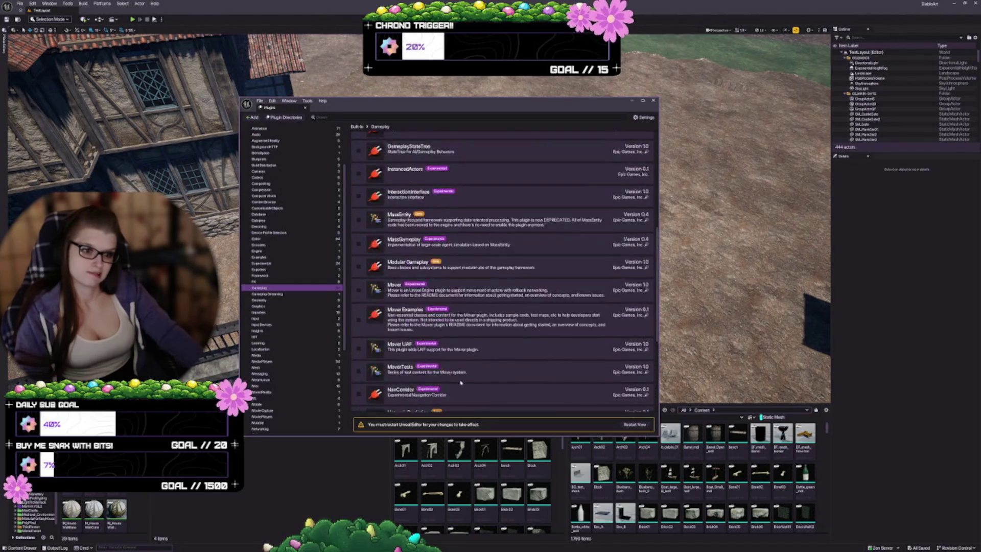
scroll(450, 388, "up", 1)
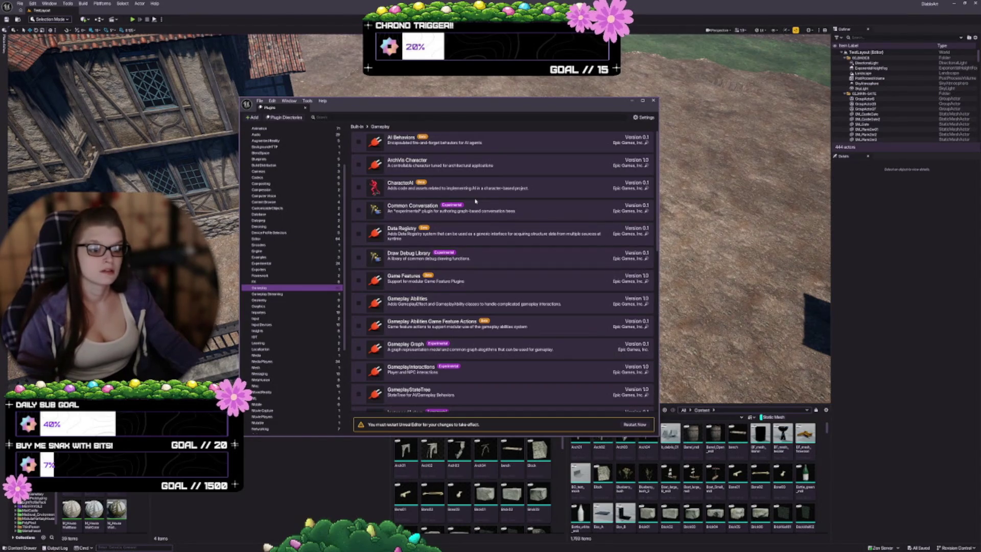
scroll(475, 202, "down", 2)
scroll(474, 205, "down", 4)
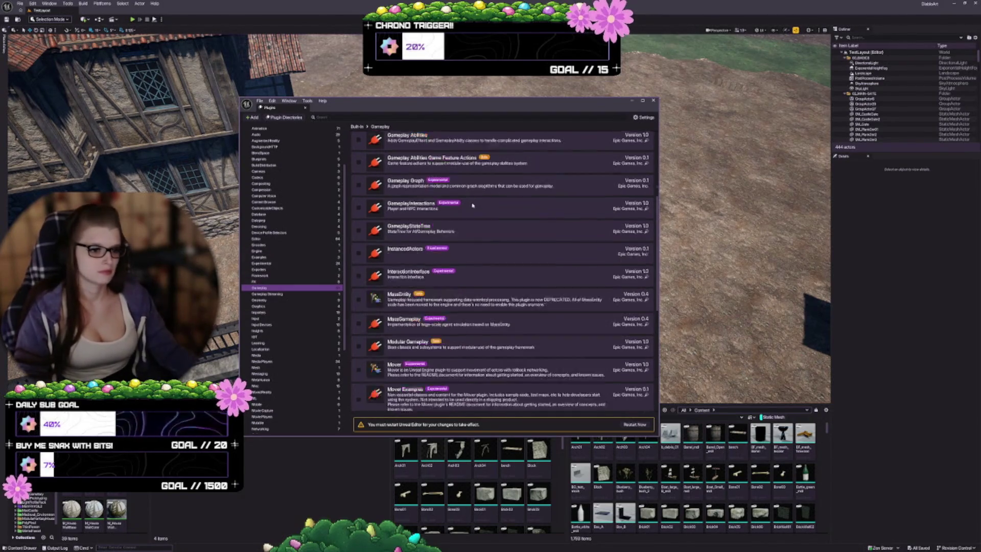
scroll(473, 207, "down", 7)
scroll(470, 207, "down", 5)
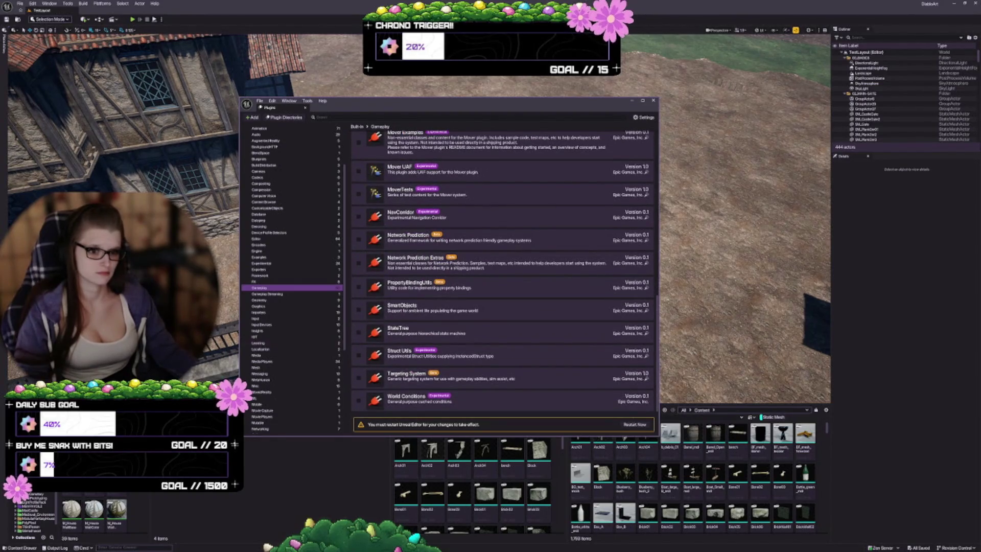
scroll(265, 305, "up", 4)
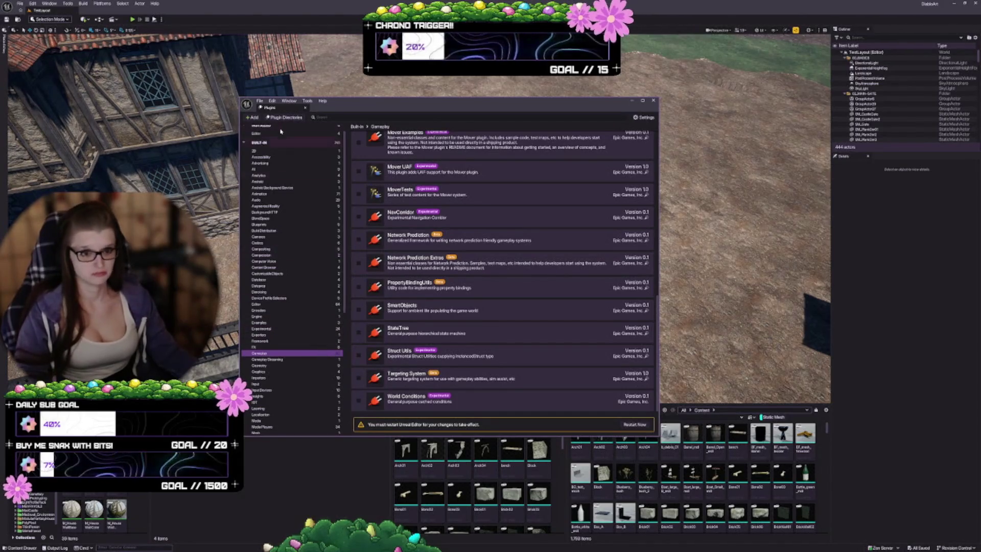
left_click(259, 143)
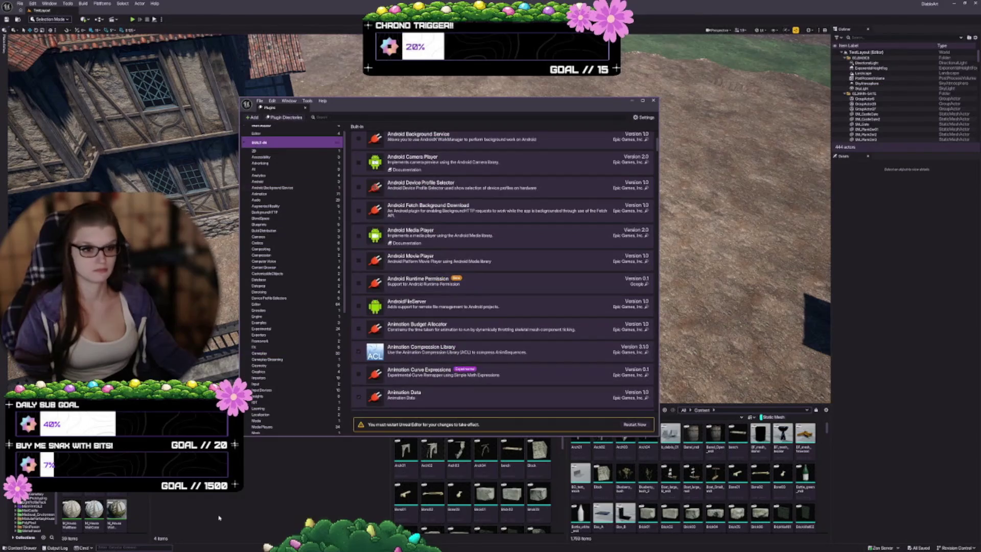
scroll(577, 240, "up", 2)
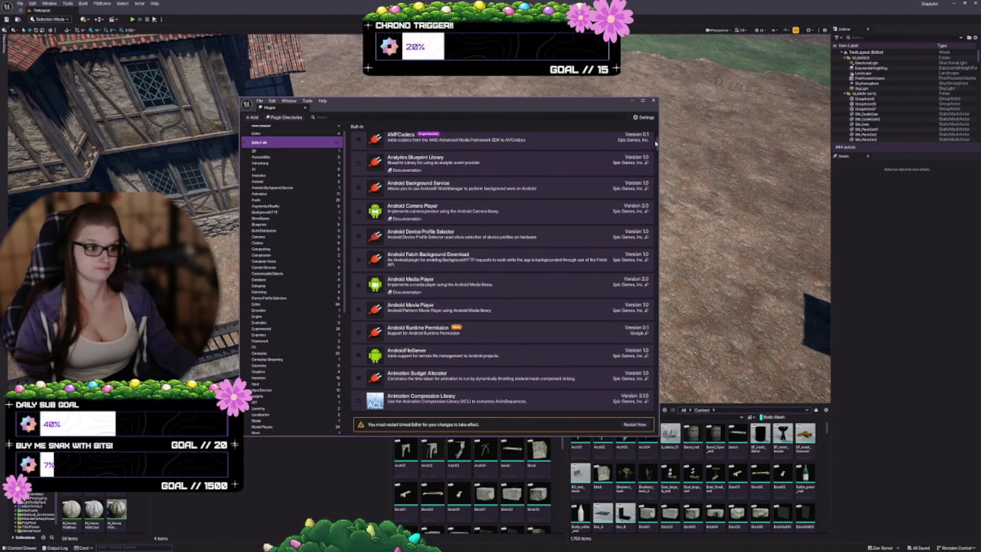
left_click_drag(656, 144, 659, 132)
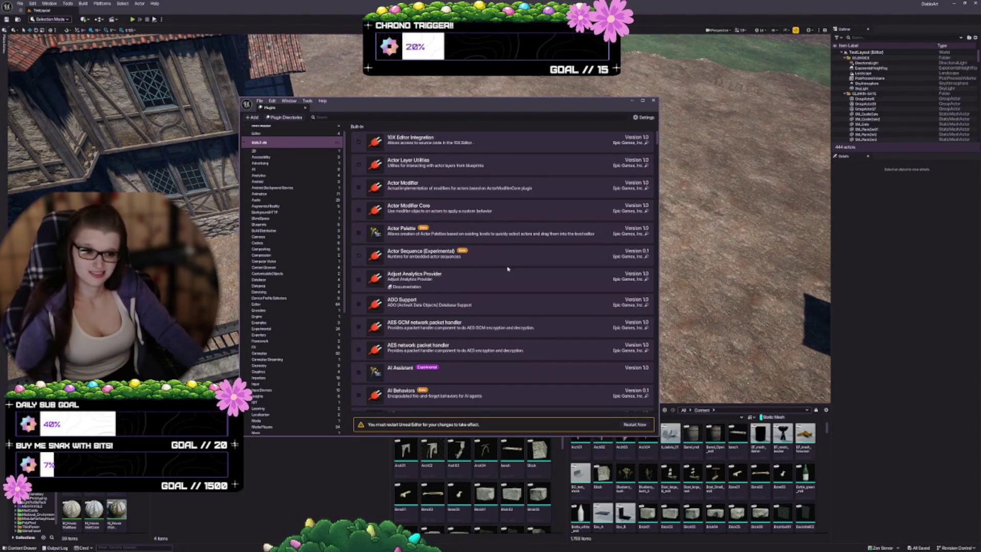
scroll(508, 269, "down", 1)
scroll(508, 270, "down", 2)
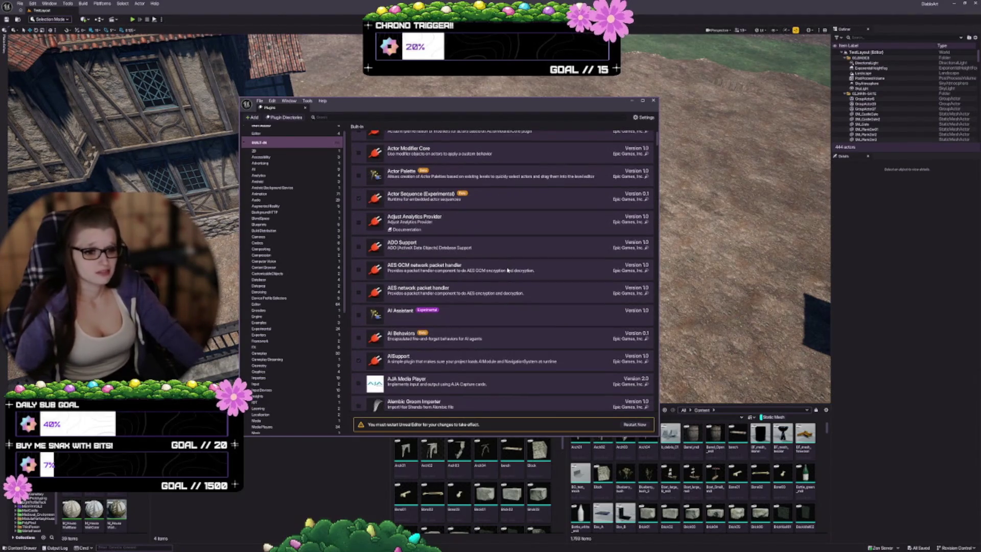
scroll(508, 270, "down", 3)
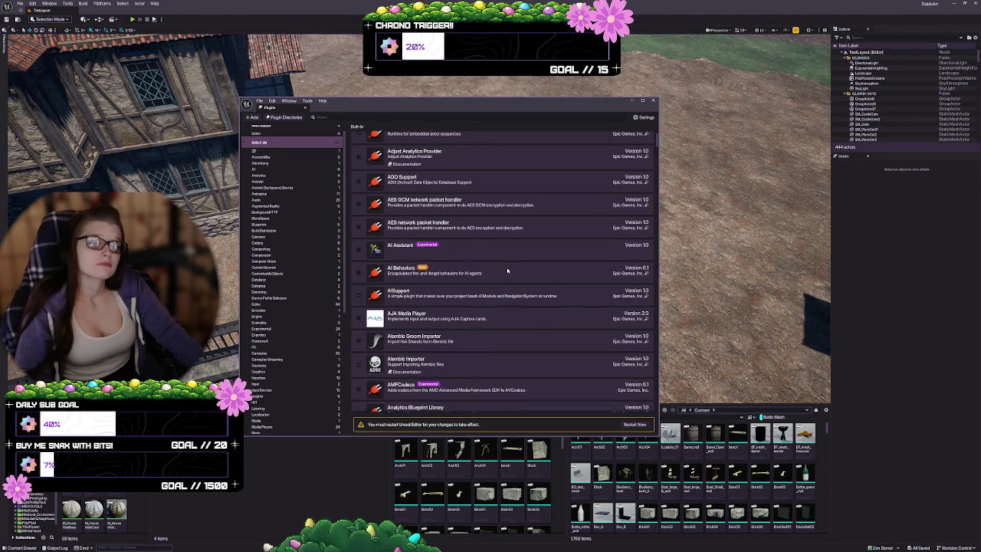
scroll(508, 270, "down", 5)
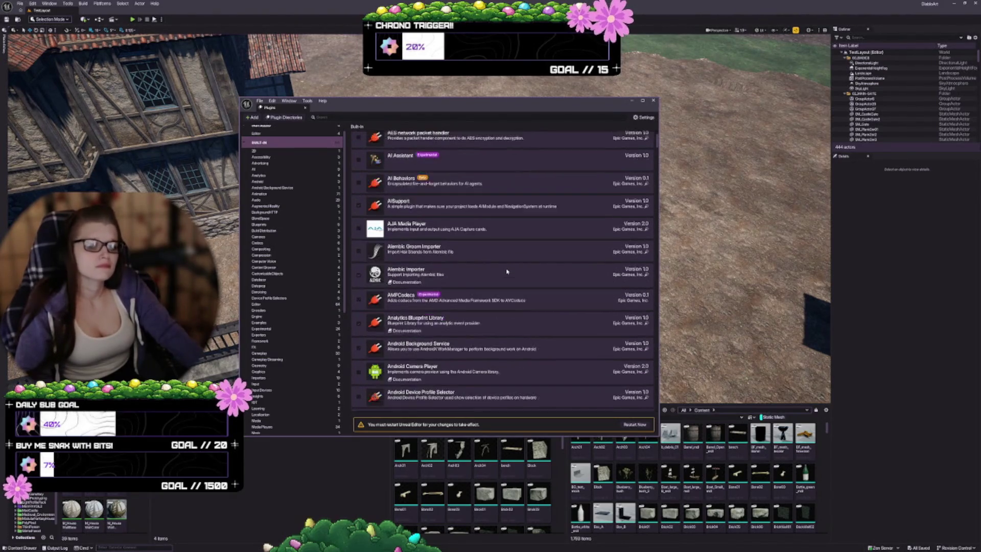
scroll(510, 269, "down", 6)
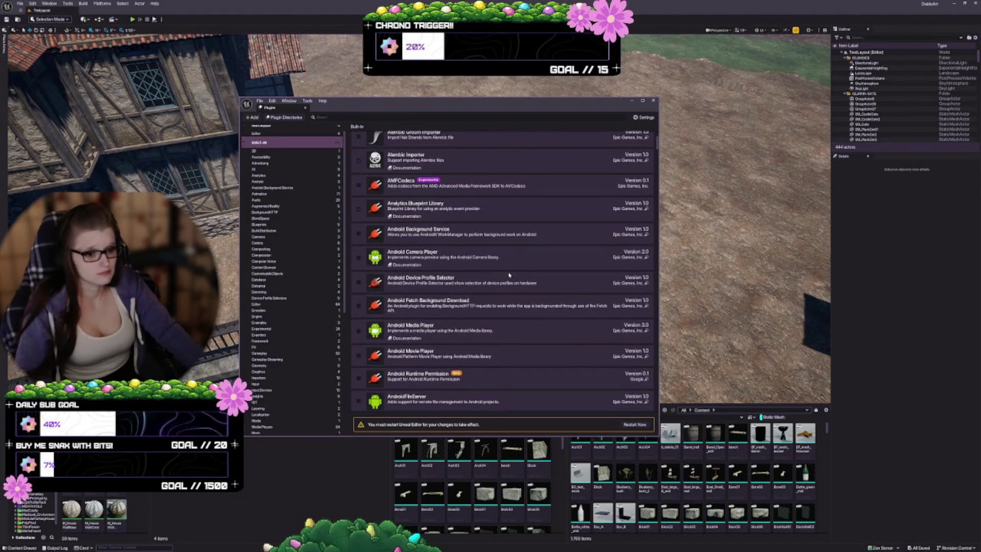
scroll(490, 288, "down", 2)
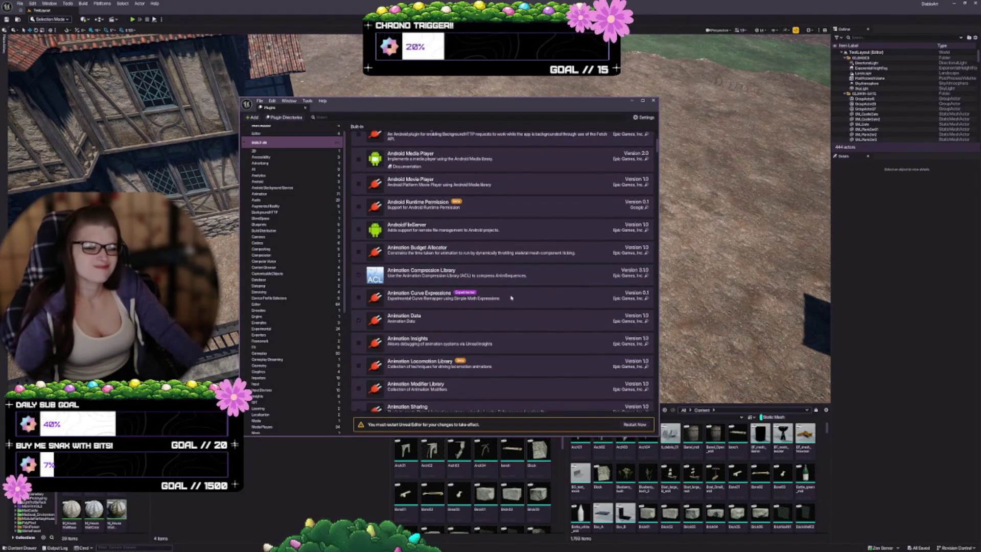
scroll(510, 299, "down", 2)
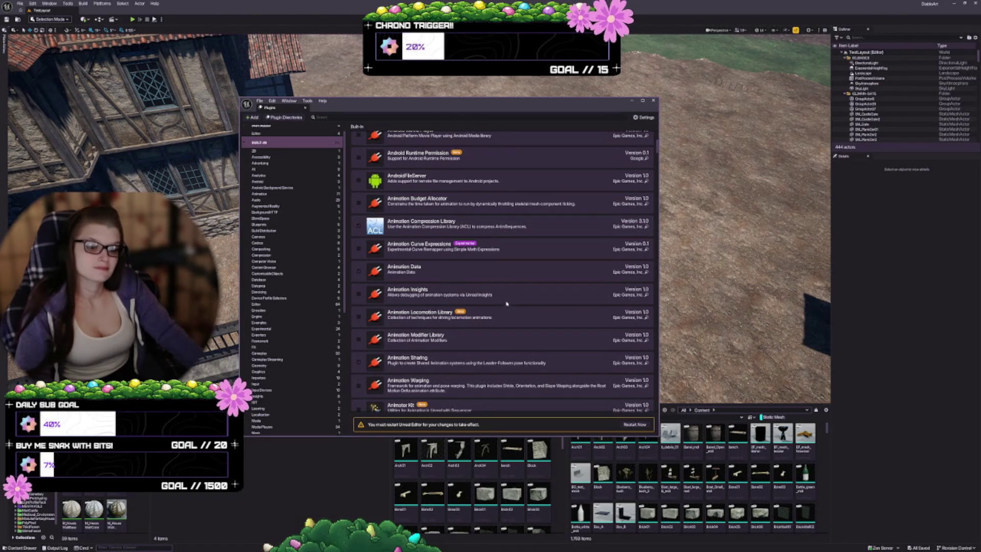
scroll(507, 303, "down", 2)
scroll(502, 309, "down", 1)
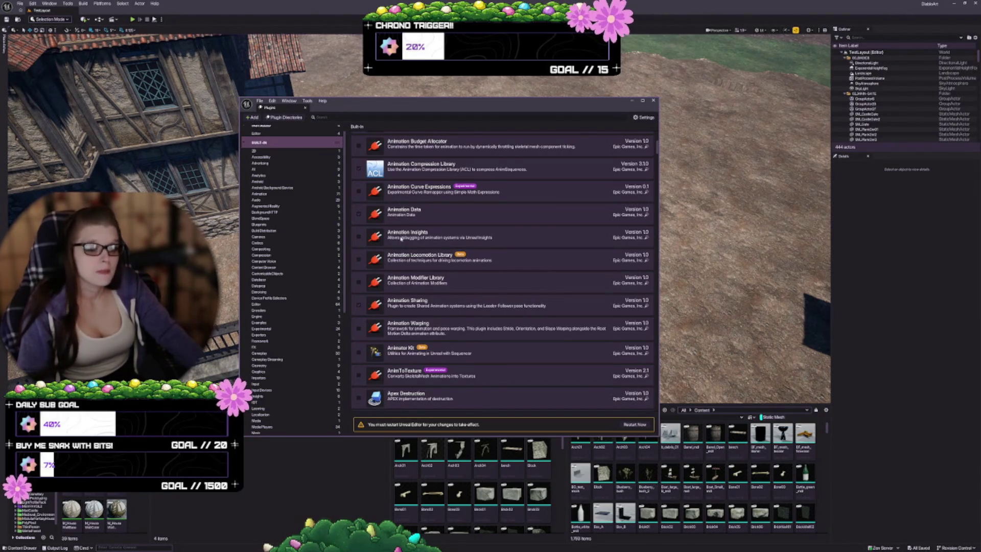
scroll(401, 238, "down", 1)
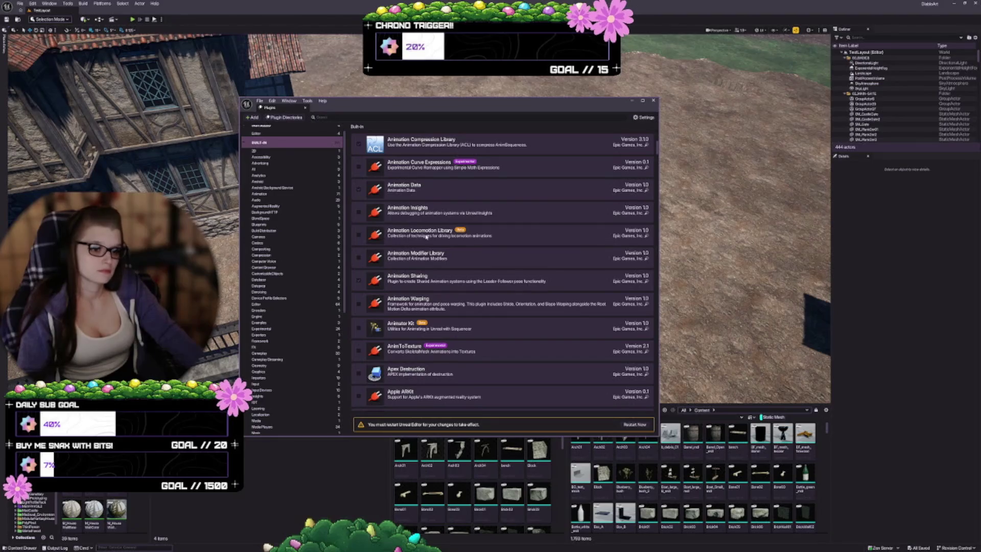
scroll(421, 249, "down", 2)
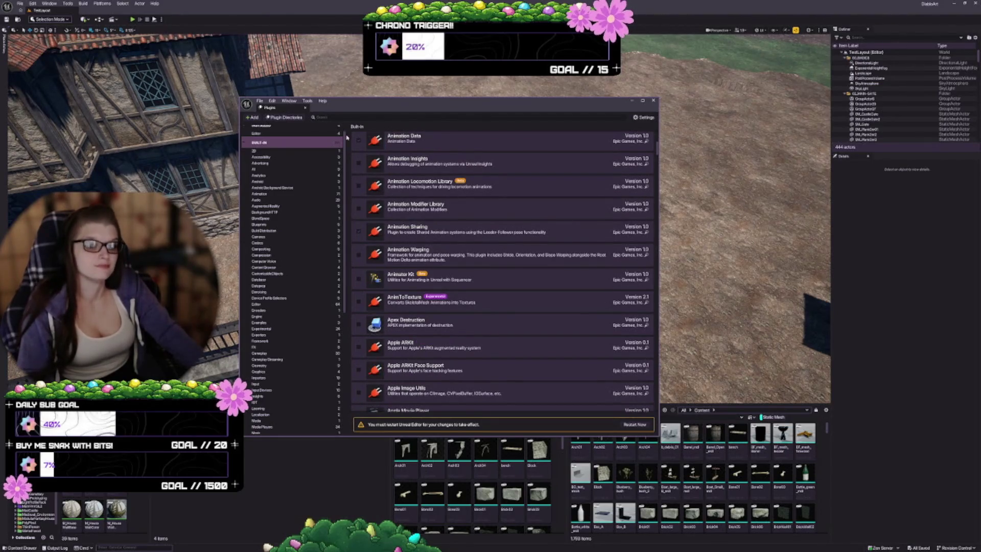
left_click(329, 117)
type("detail")
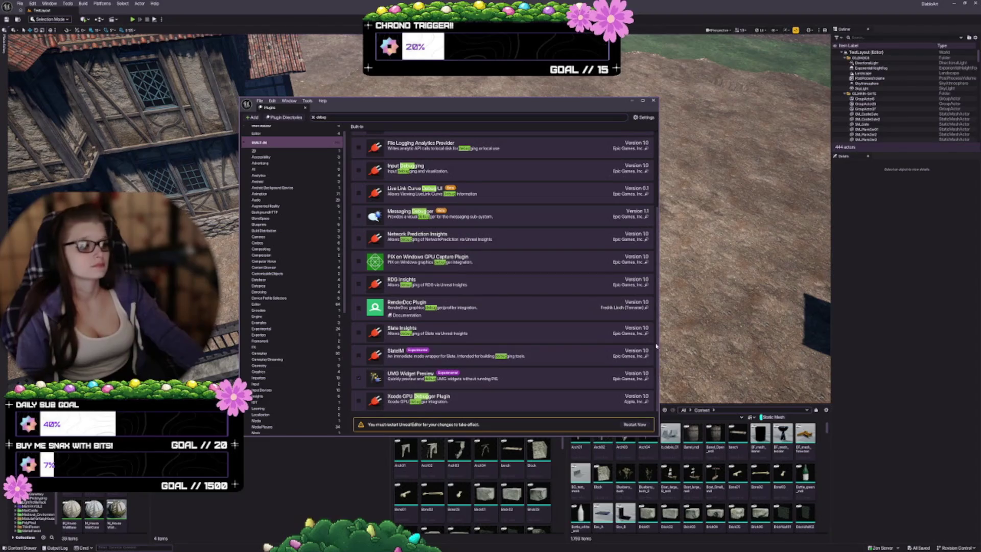
scroll(450, 148, "up", 3)
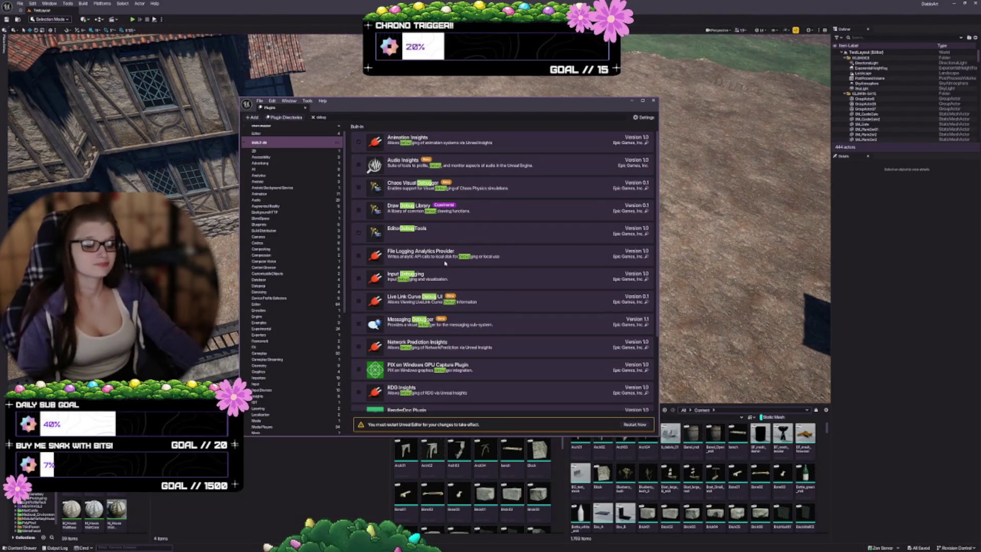
scroll(404, 316, "down", 2)
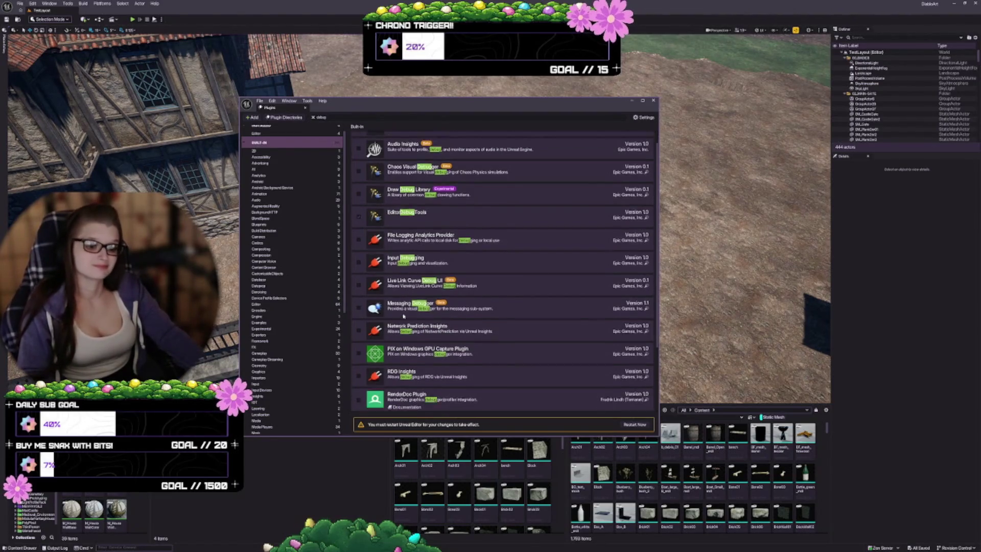
scroll(432, 305, "down", 1)
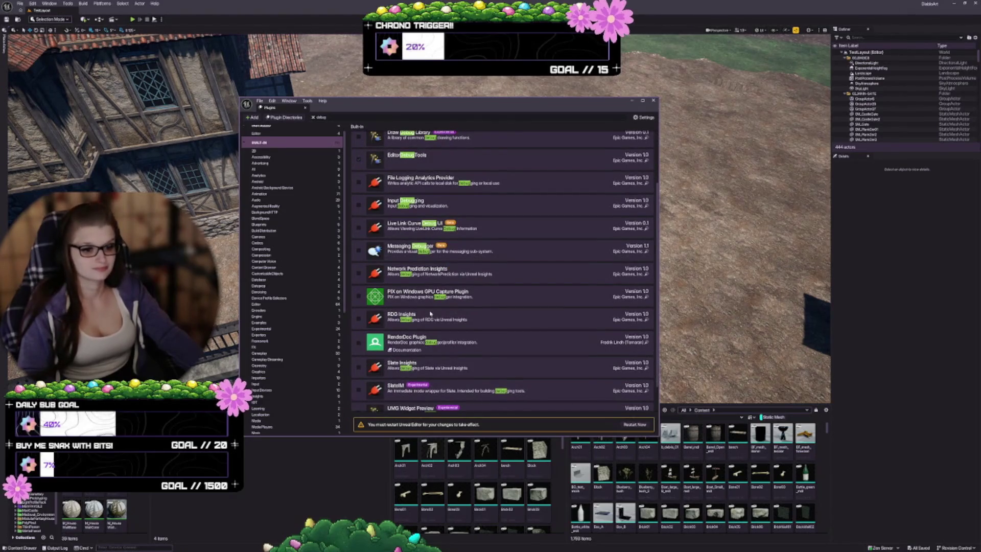
scroll(432, 320, "down", 1)
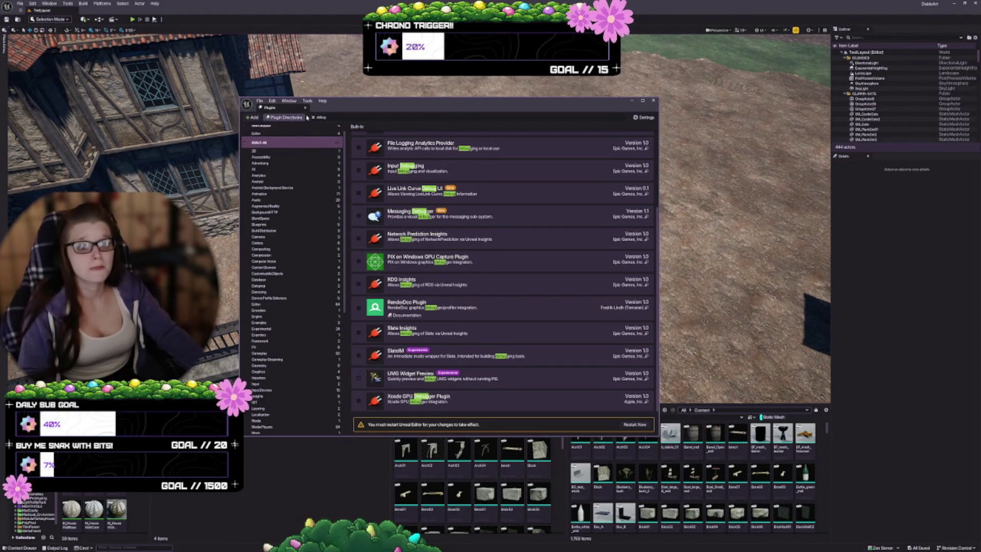
Search plugins for 'data' and browse results such as SQLite, TEDS Editor Data Storage and Timed Data Monitor.
type("data")
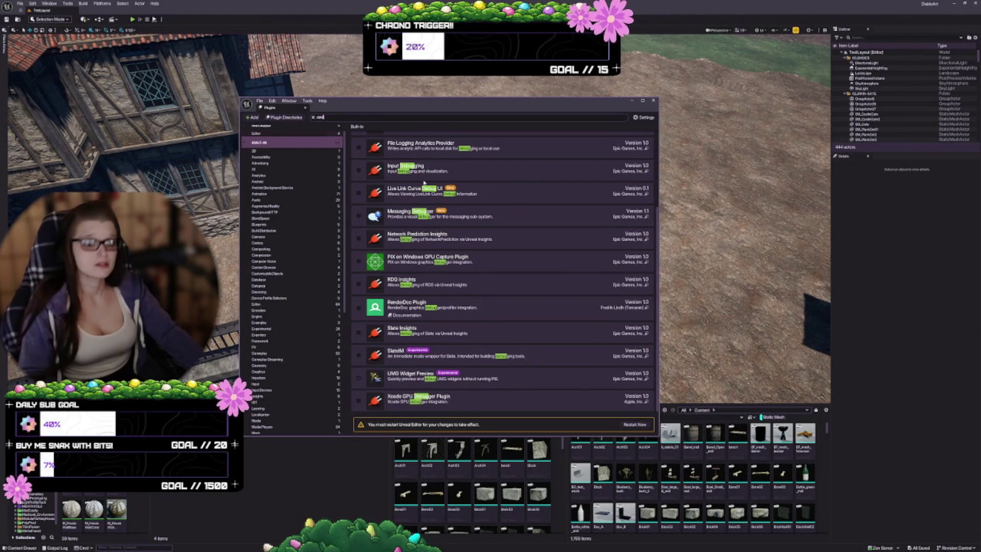
scroll(442, 227, "up", 2)
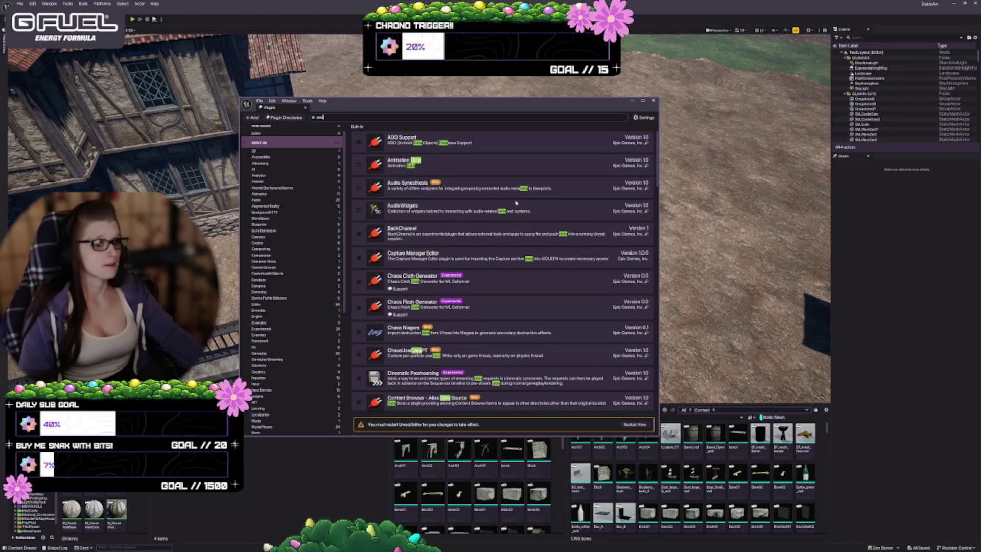
scroll(484, 239, "down", 2)
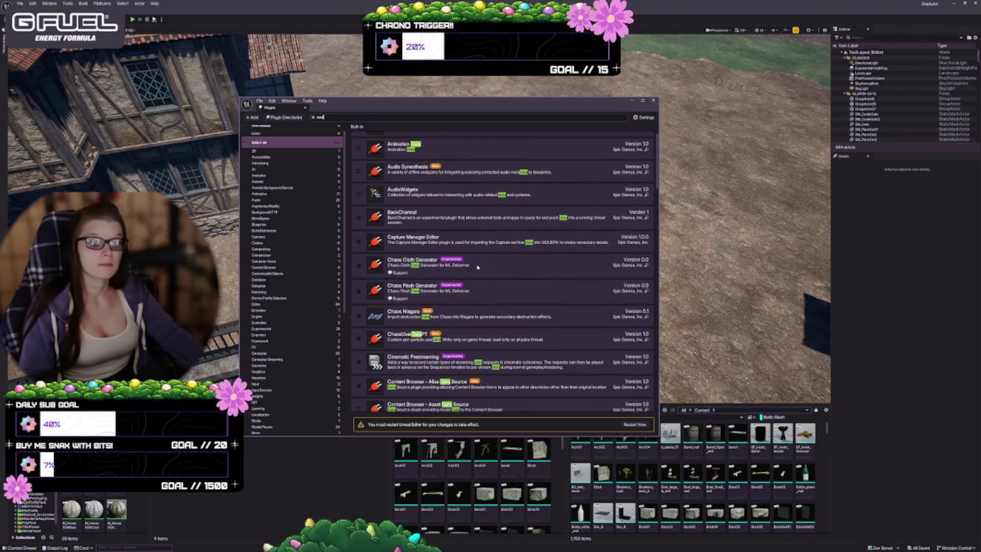
scroll(472, 274, "down", 5)
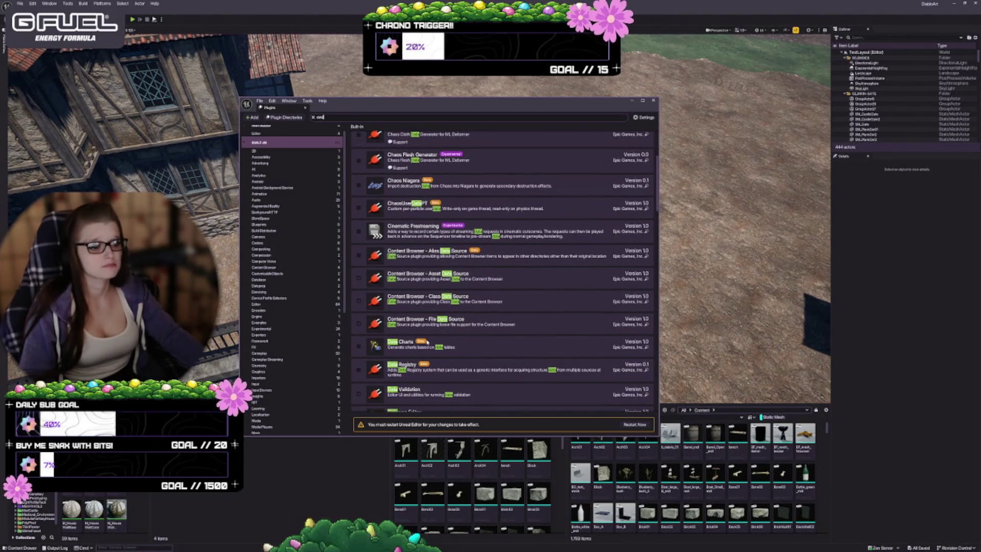
scroll(450, 317, "down", 4)
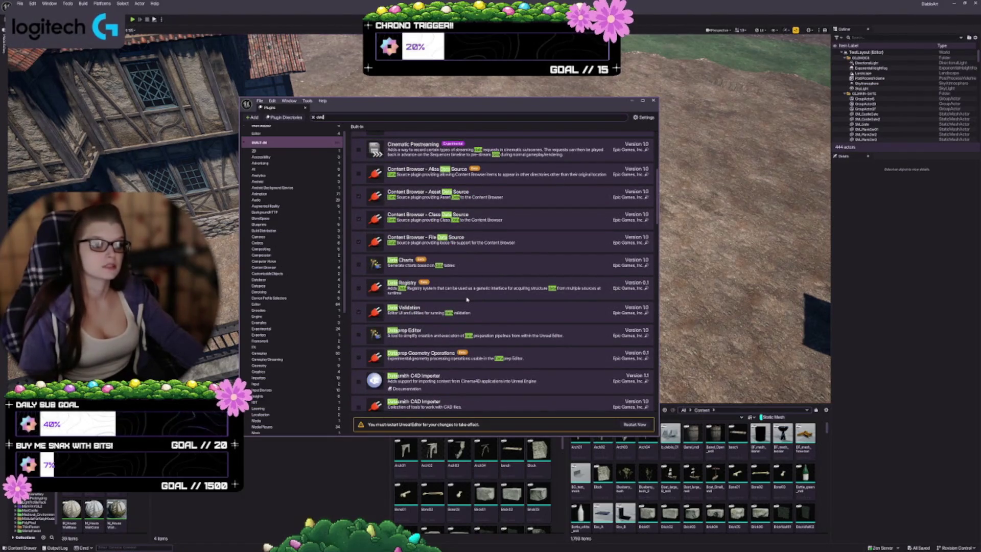
scroll(466, 301, "down", 1)
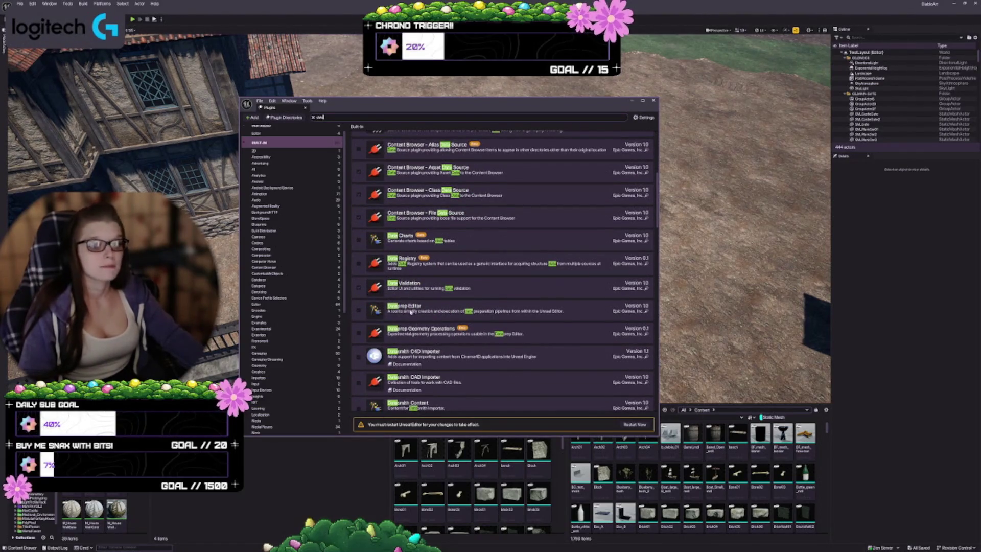
scroll(522, 289, "down", 1)
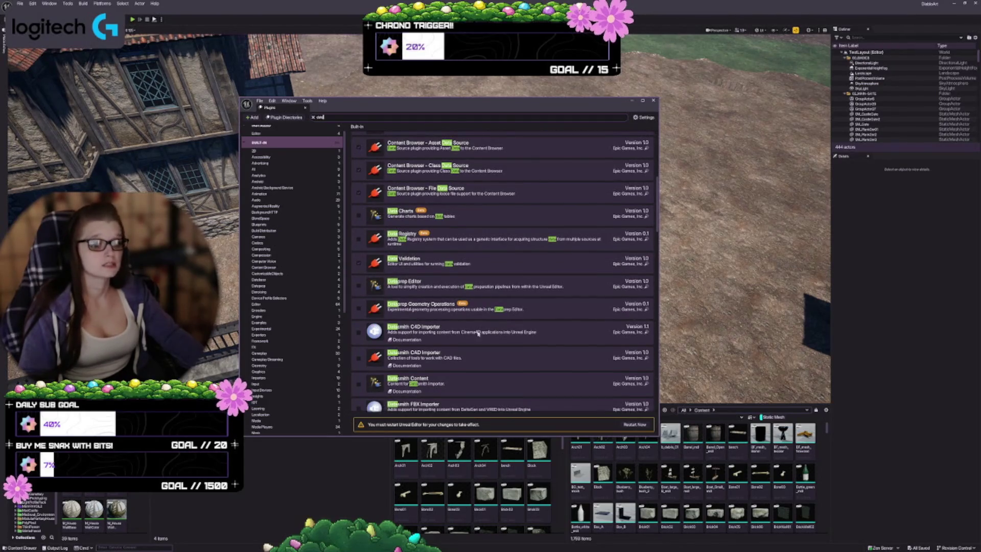
scroll(481, 327, "down", 1)
scroll(482, 324, "down", 2)
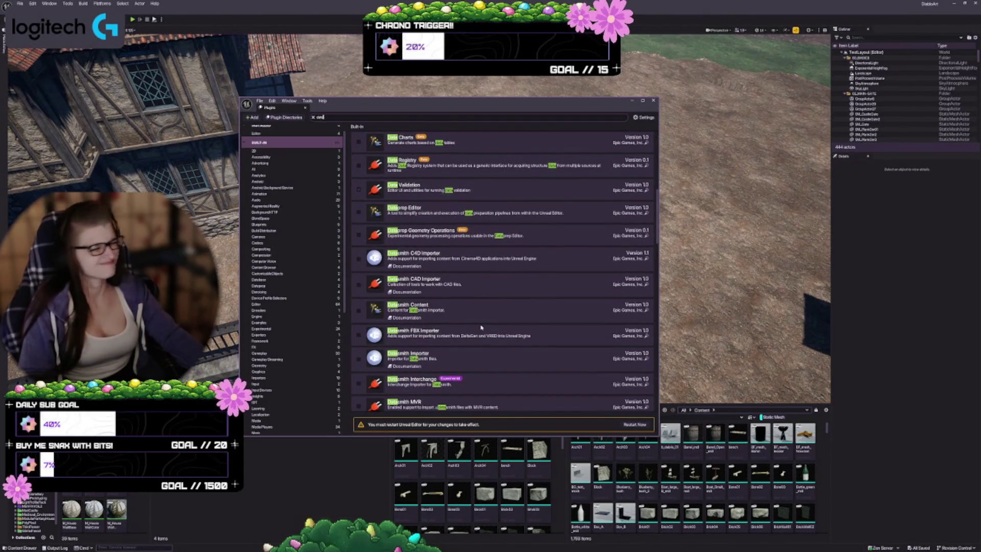
scroll(473, 327, "down", 1)
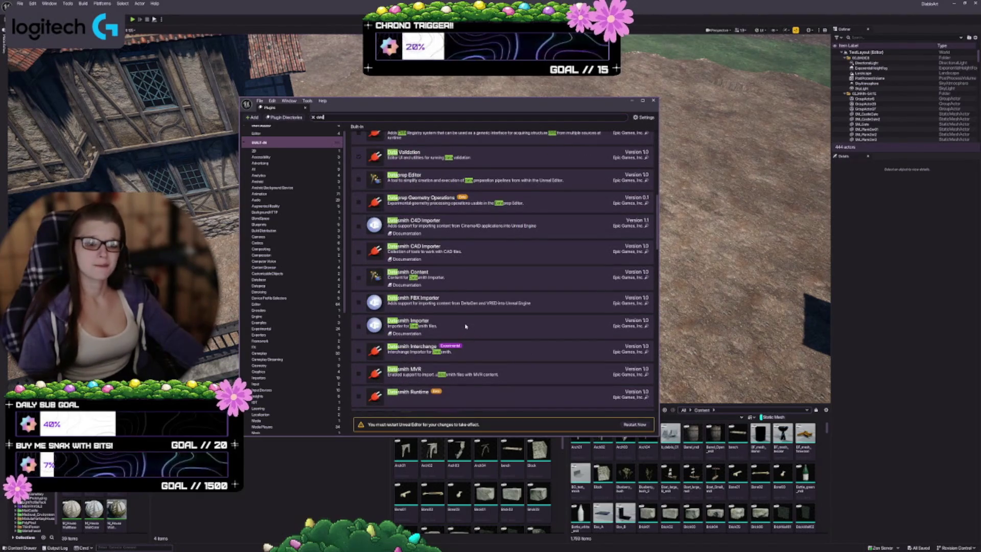
scroll(466, 326, "down", 4)
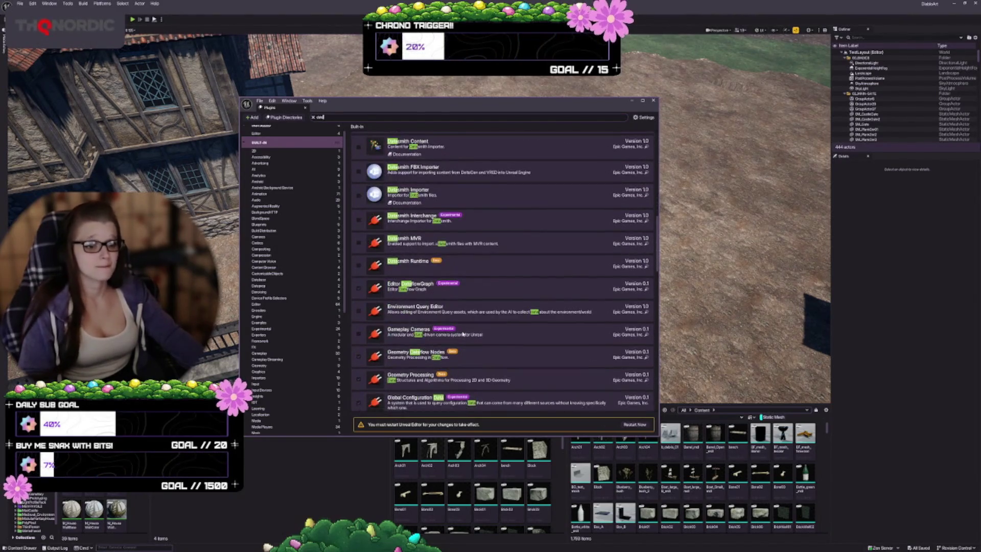
scroll(463, 334, "down", 2)
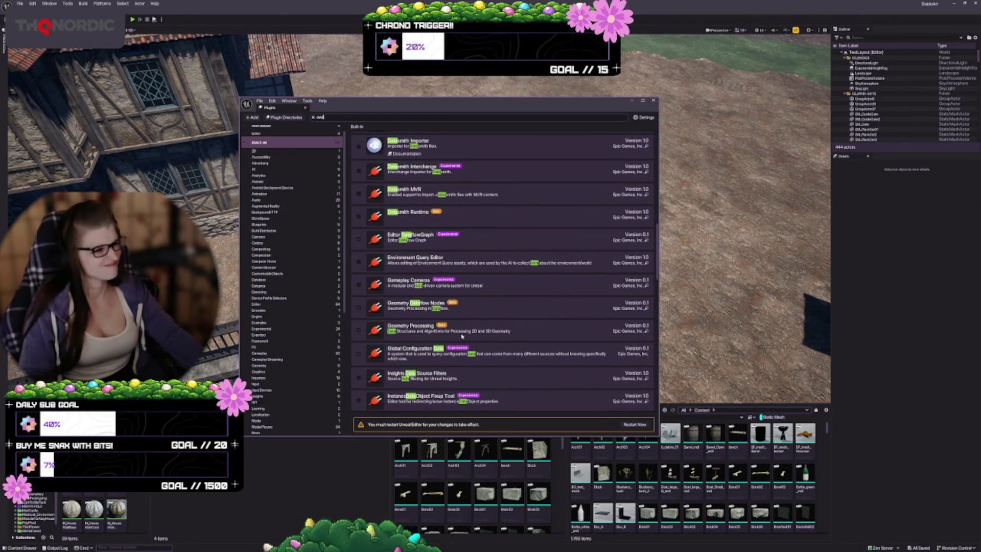
scroll(462, 336, "down", 2)
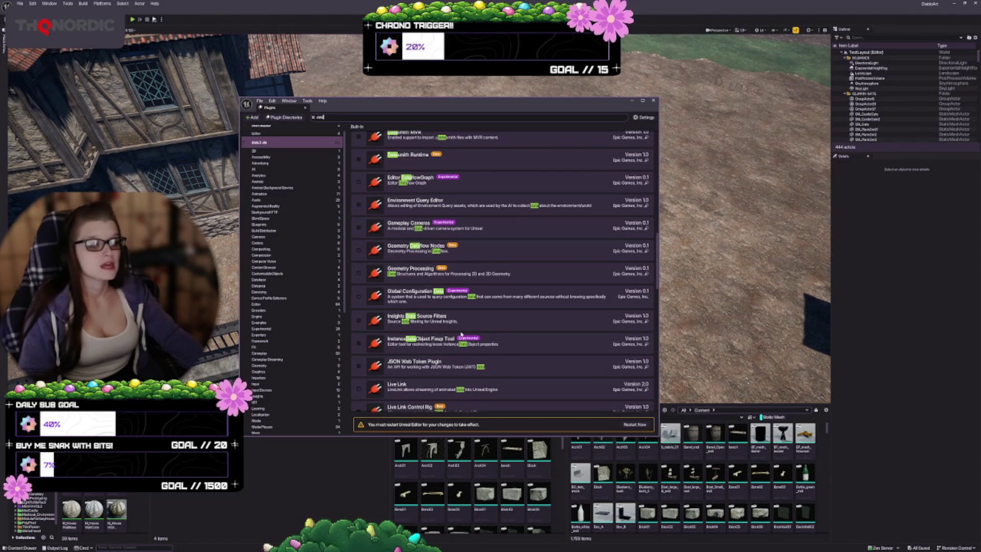
scroll(461, 335, "down", 2)
scroll(461, 338, "down", 2)
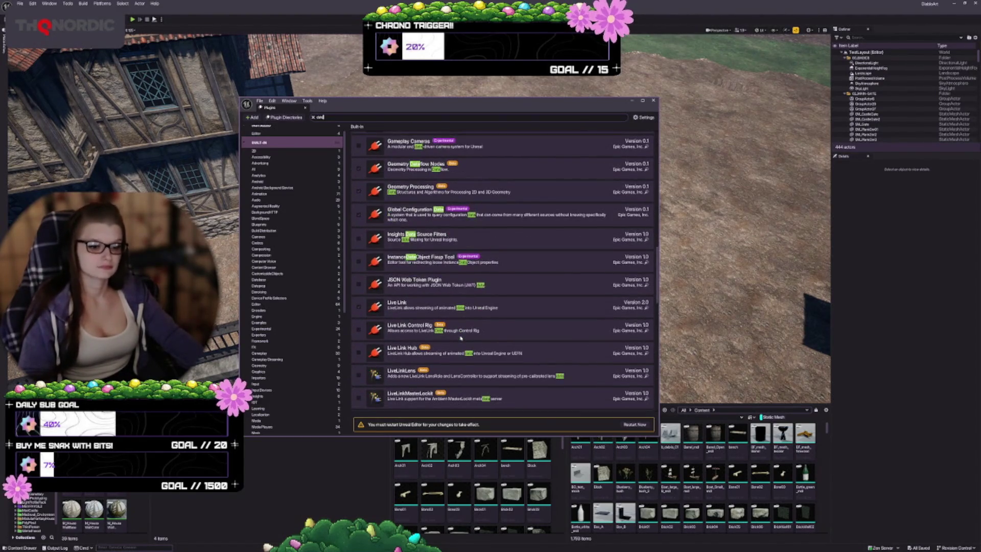
scroll(461, 337, "down", 2)
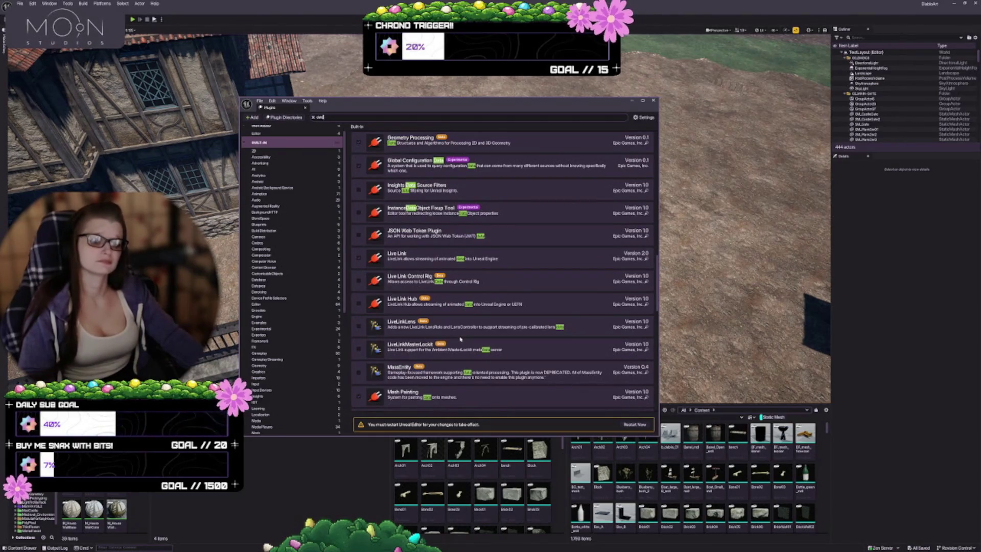
scroll(461, 339, "down", 2)
scroll(461, 339, "down", 2)
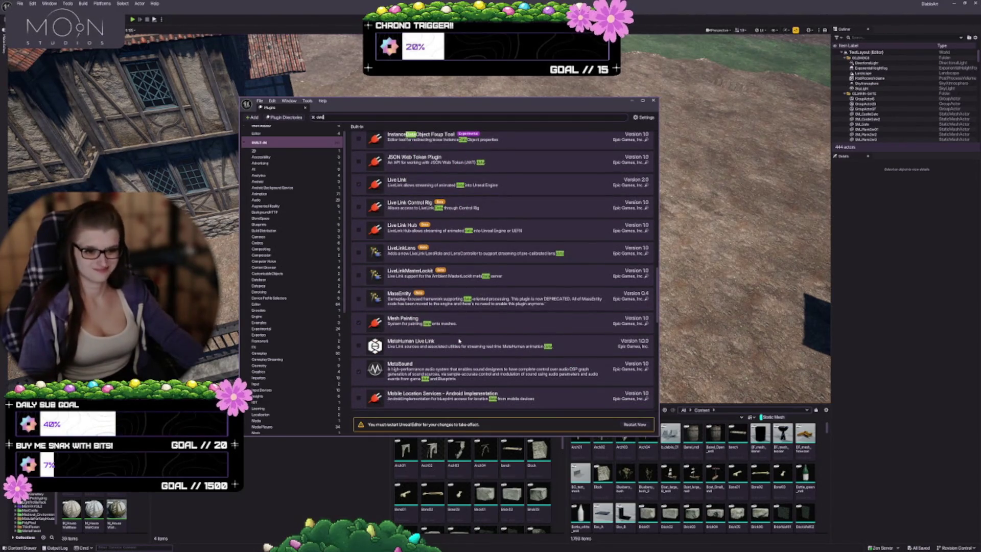
scroll(458, 341, "down", 2)
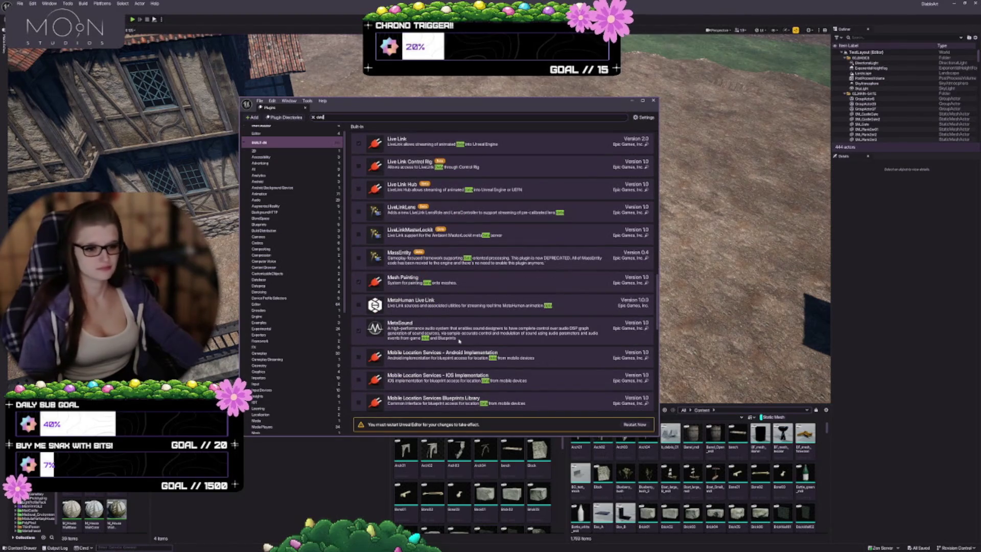
scroll(459, 341, "down", 2)
scroll(458, 342, "down", 2)
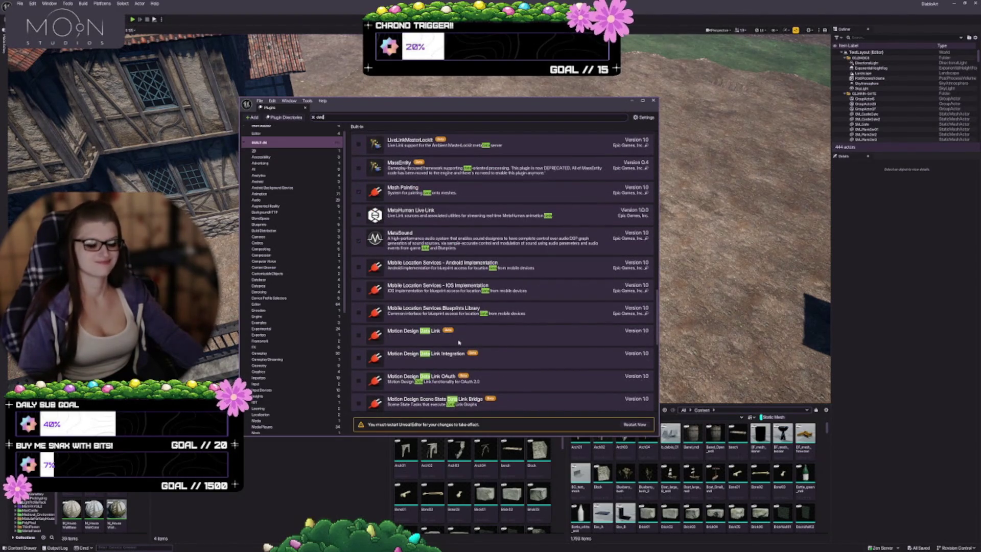
scroll(459, 343, "down", 2)
scroll(462, 334, "down", 3)
scroll(467, 323, "down", 3)
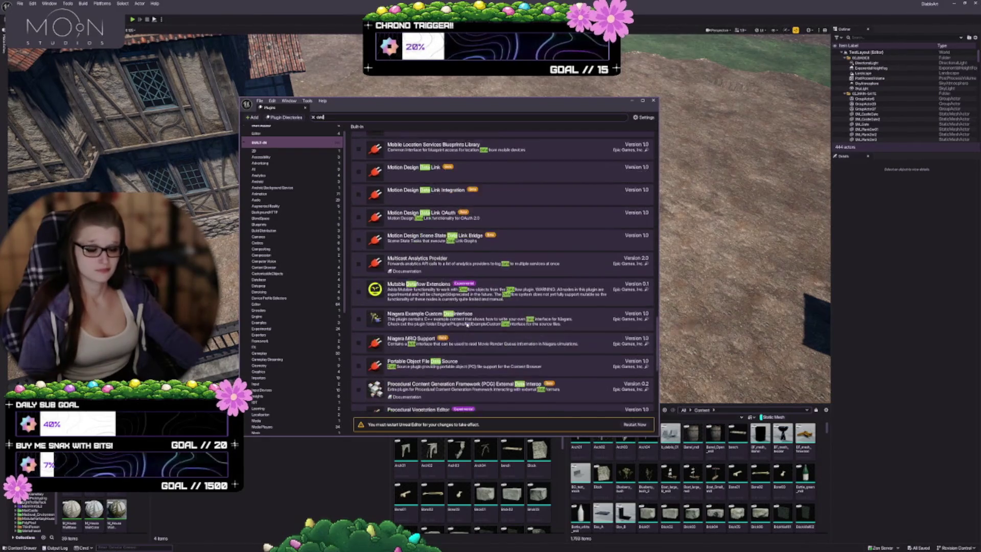
scroll(466, 324, "down", 6)
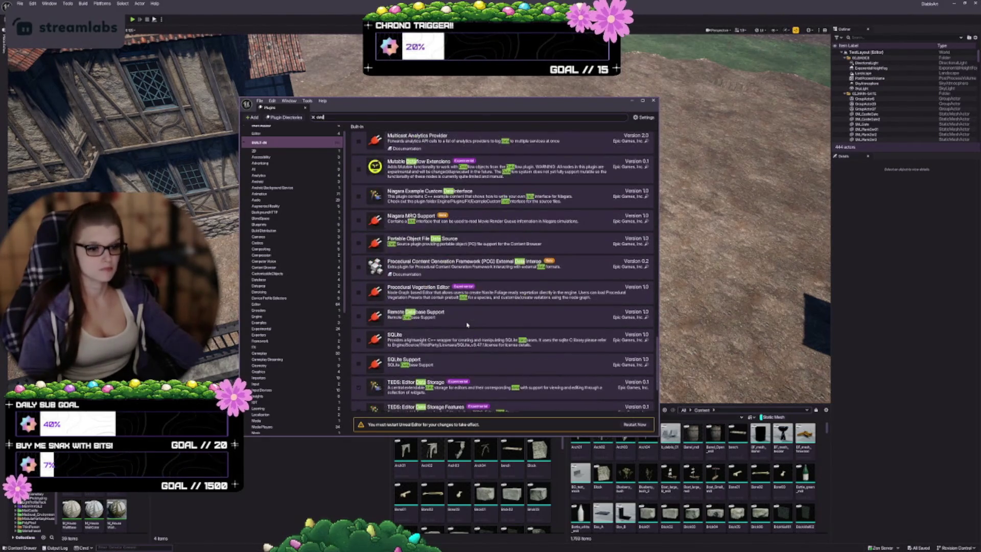
scroll(466, 325, "down", 3)
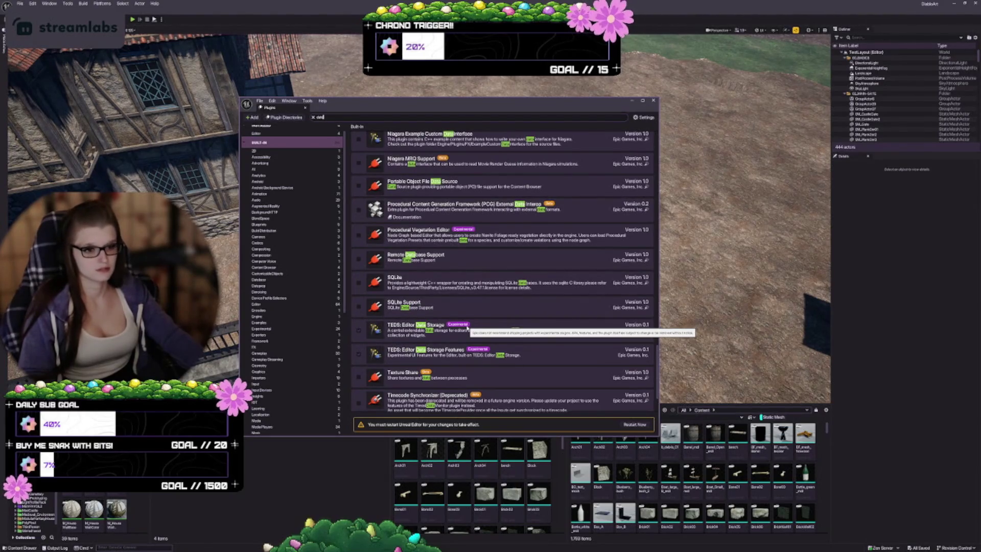
scroll(467, 327, "down", 4)
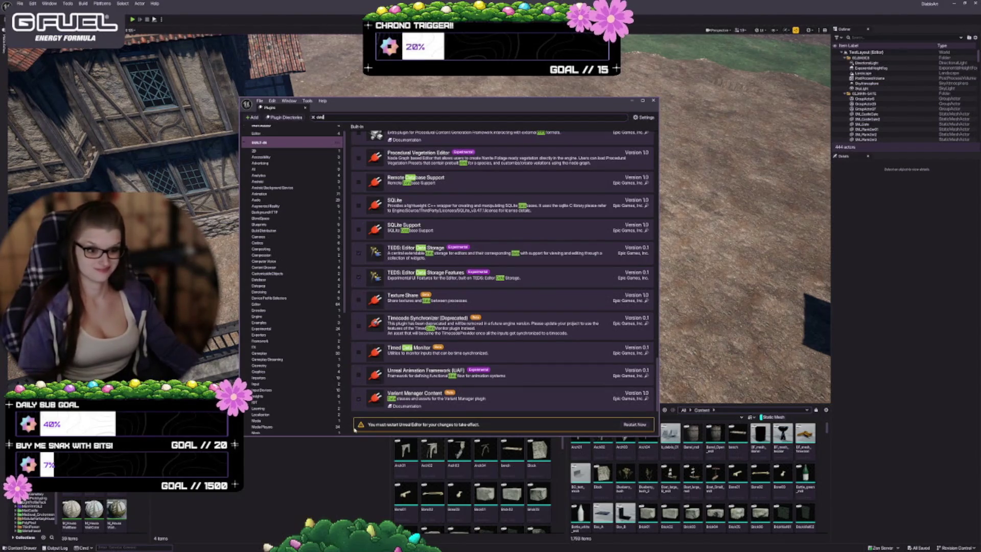
Clear the 'data' search, close the Plugins window and widen the Content Browser asset panel.
left_click(313, 118)
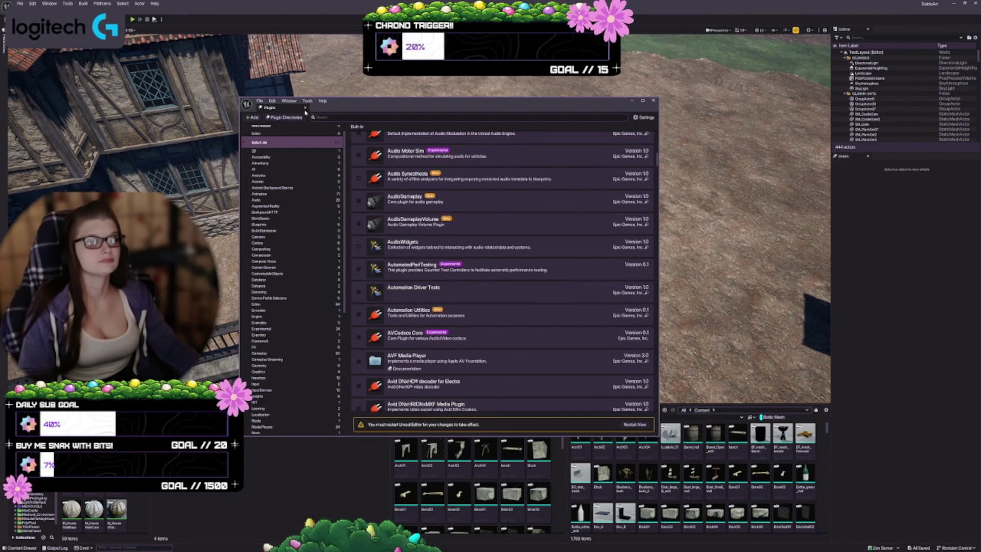
left_click(305, 108)
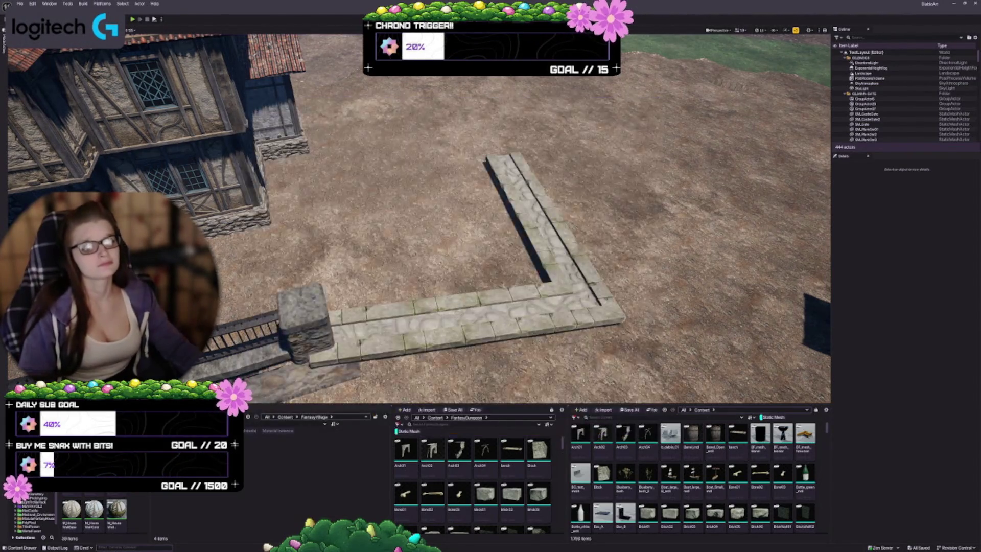
scroll(516, 220, "down", 5)
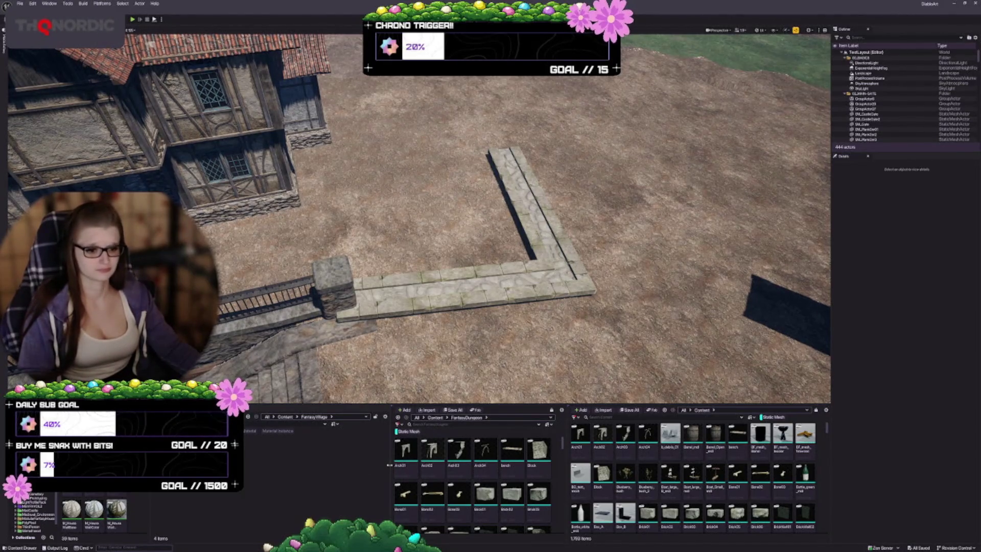
mouse_move(389, 465)
left_mouse_down()
mouse_move(259, 471)
mouse_move(281, 470)
left_mouse_up()
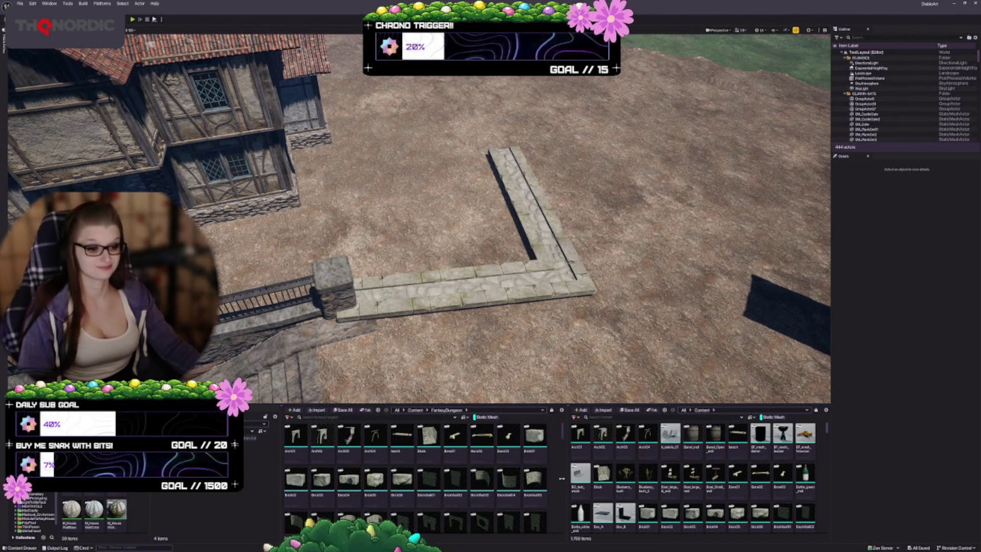
Search assets for 'wagon', drop SM_Wagon02 beside the house and rotate it.
left_click(625, 418)
type("wagon")
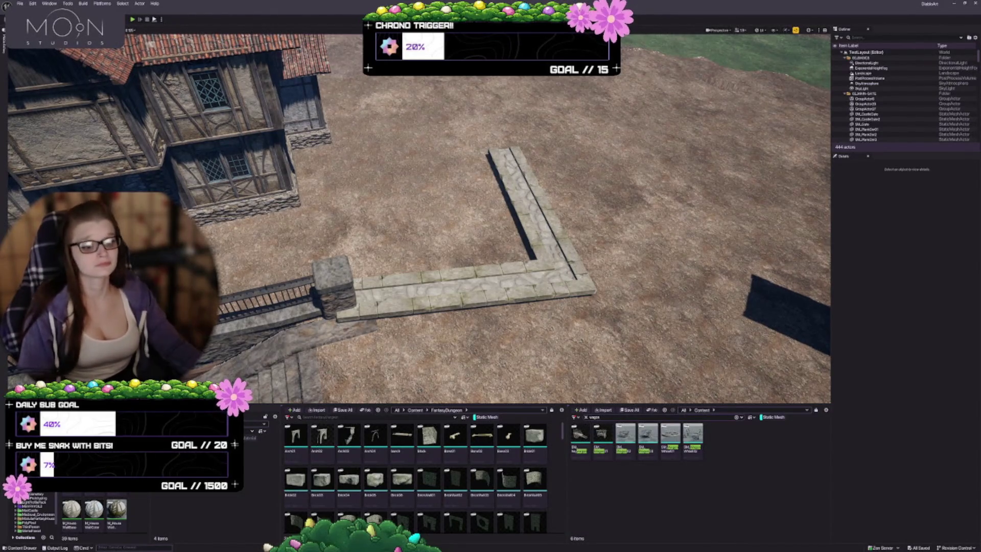
mouse_move(460, 230)
left_mouse_down()
mouse_move(383, 203)
mouse_move(362, 173)
left_mouse_up()
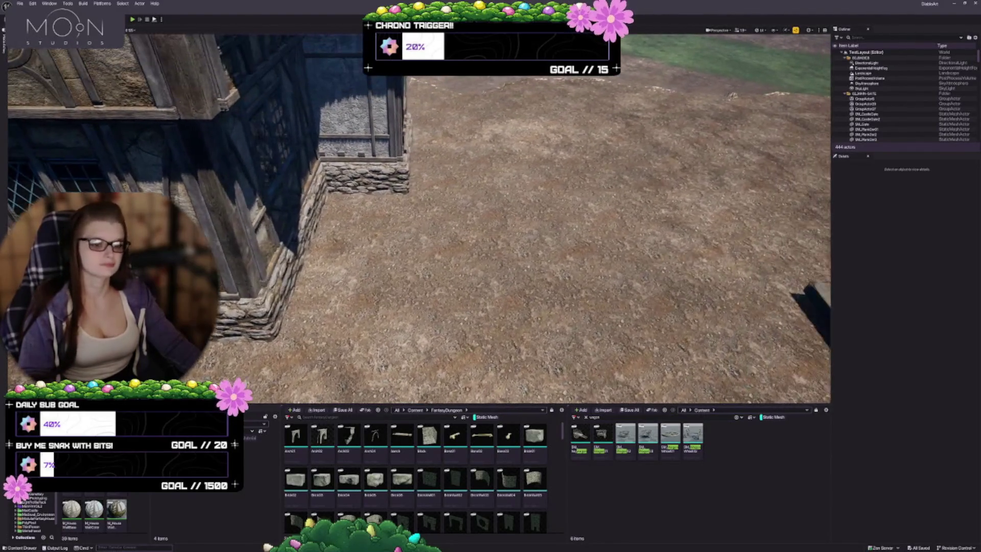
mouse_move(625, 434)
left_mouse_down()
mouse_move(460, 291)
mouse_move(402, 276)
mouse_move(379, 284)
mouse_move(413, 286)
mouse_move(379, 284)
mouse_move(389, 276)
mouse_move(393, 307)
mouse_move(404, 286)
left_mouse_up()
key("e")
key("w")
Push the wagon against the house's stone foundation near its corner.
left_click_drag(472, 269, 466, 235)
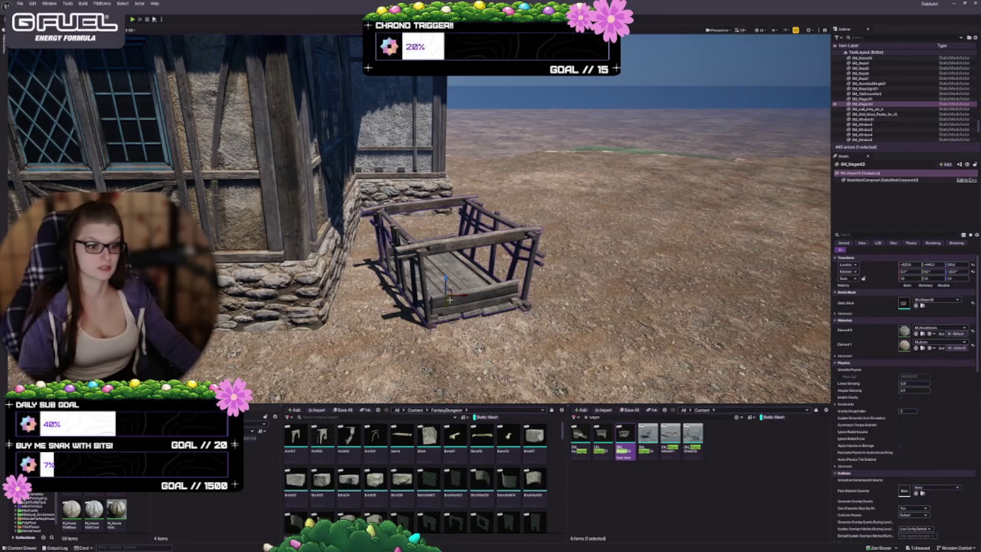
mouse_move(451, 299)
left_mouse_down()
mouse_move(415, 295)
mouse_move(409, 305)
mouse_move(440, 293)
left_mouse_up()
key("e")
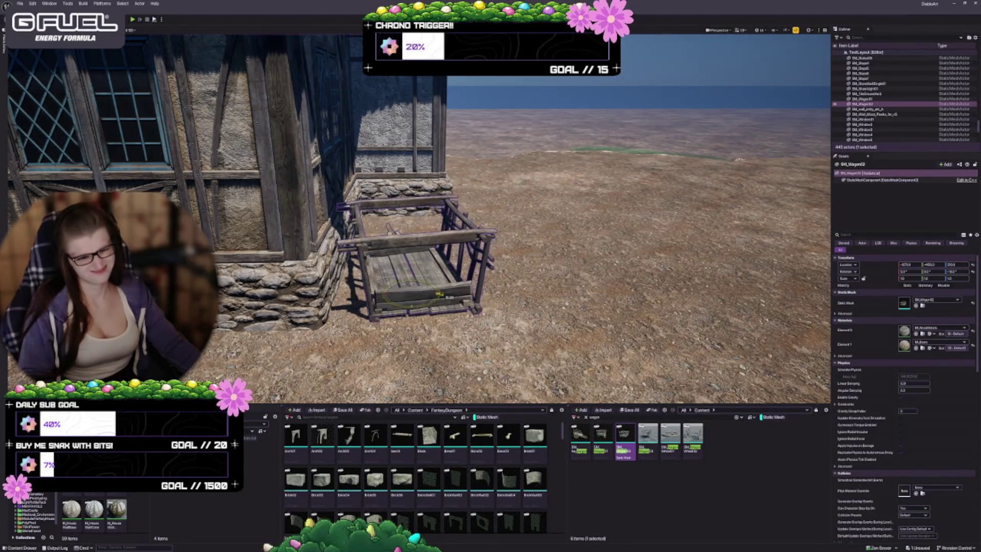
scroll(439, 286, "up", 4)
key("w")
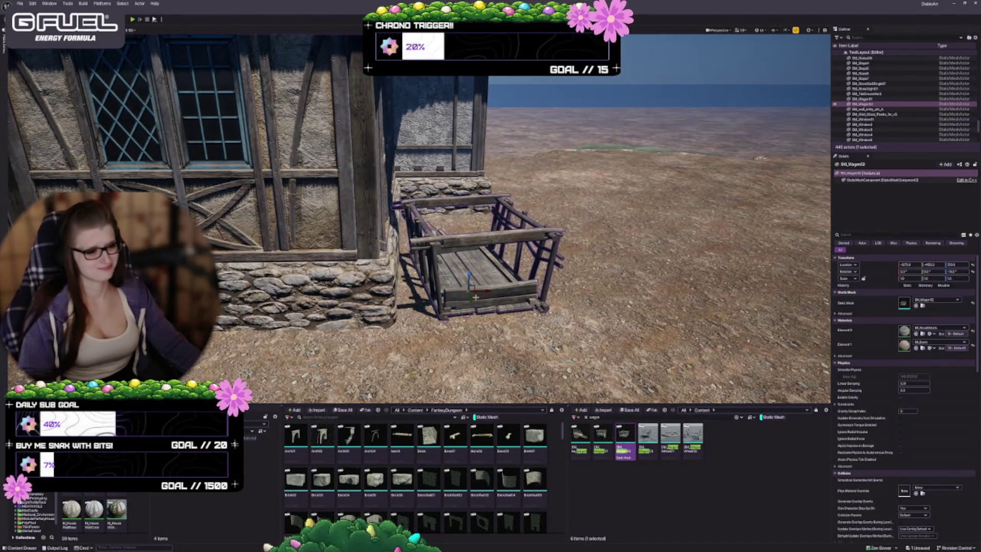
mouse_move(488, 290)
left_mouse_down()
mouse_move(498, 285)
mouse_move(481, 307)
mouse_move(488, 276)
left_mouse_up()
key("Escape")
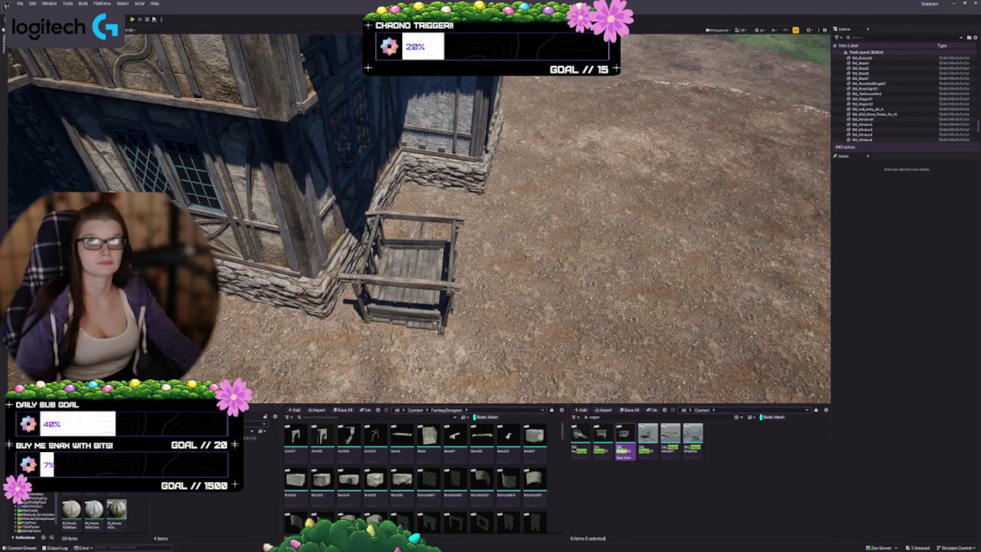
left_click(409, 270)
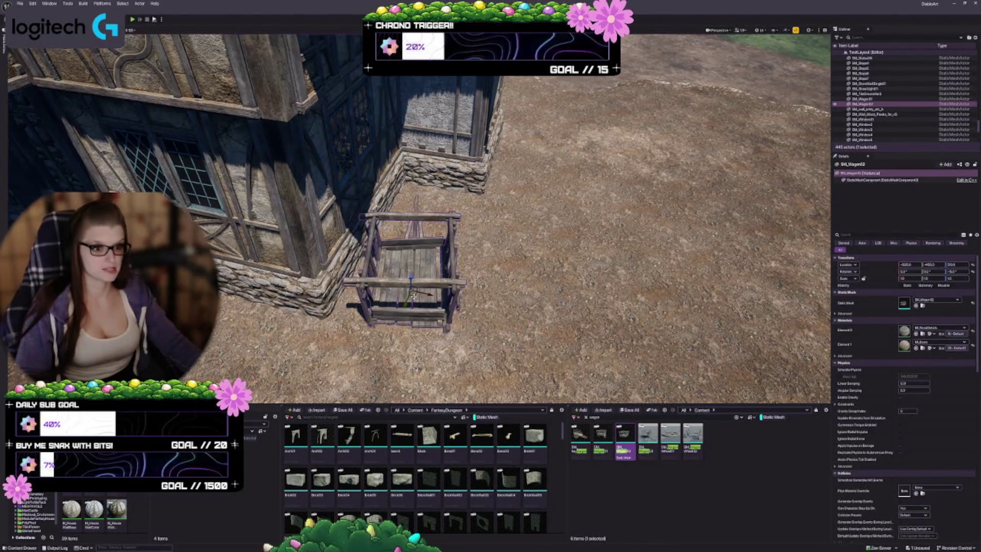
mouse_move(412, 293)
left_mouse_down()
mouse_move(432, 276)
mouse_move(403, 286)
mouse_move(388, 322)
mouse_move(375, 320)
mouse_move(398, 287)
mouse_move(391, 311)
mouse_move(429, 309)
left_mouse_up()
key("e")
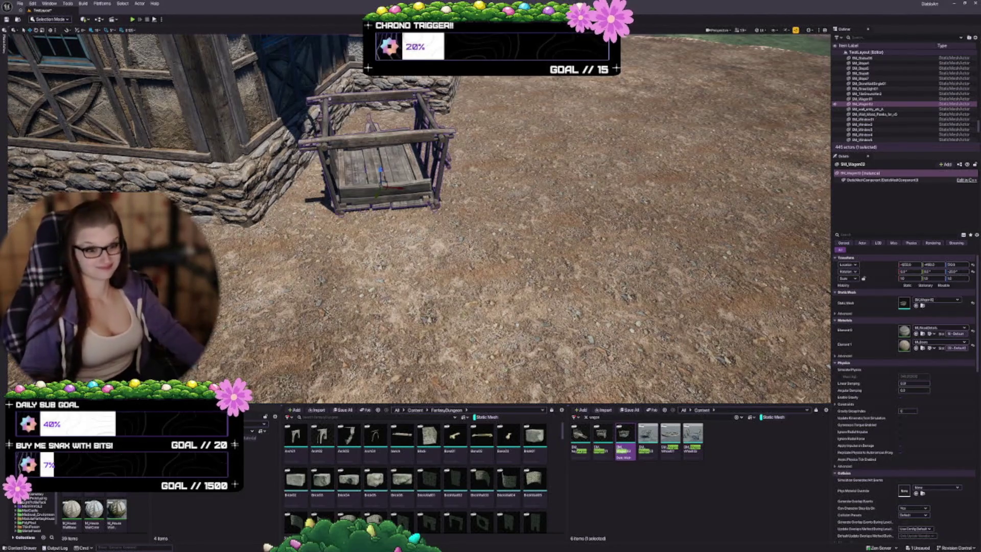
Swing the view to the plaza and select all six mannequins.
left_click_drag(460, 230, 521, 225)
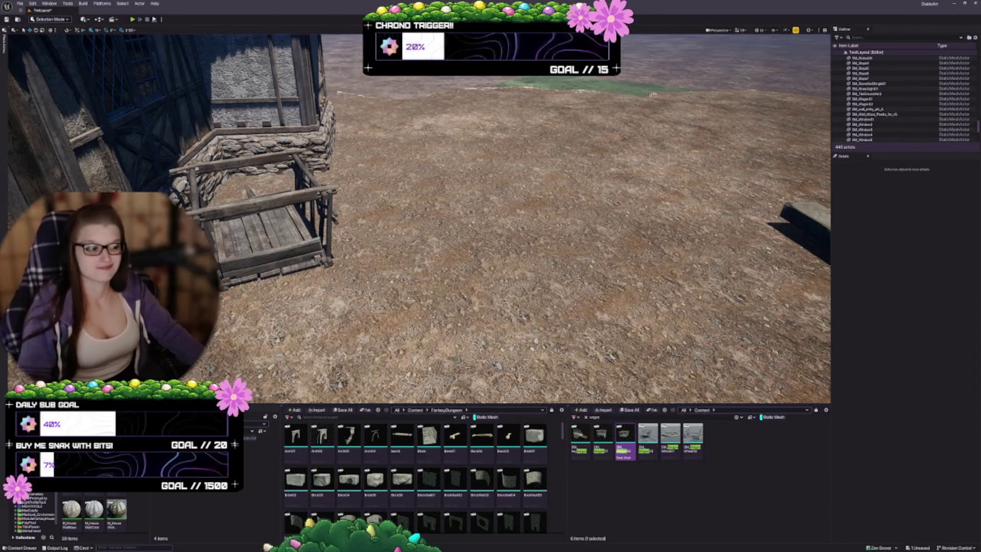
left_click_drag(419, 220, 450, 220)
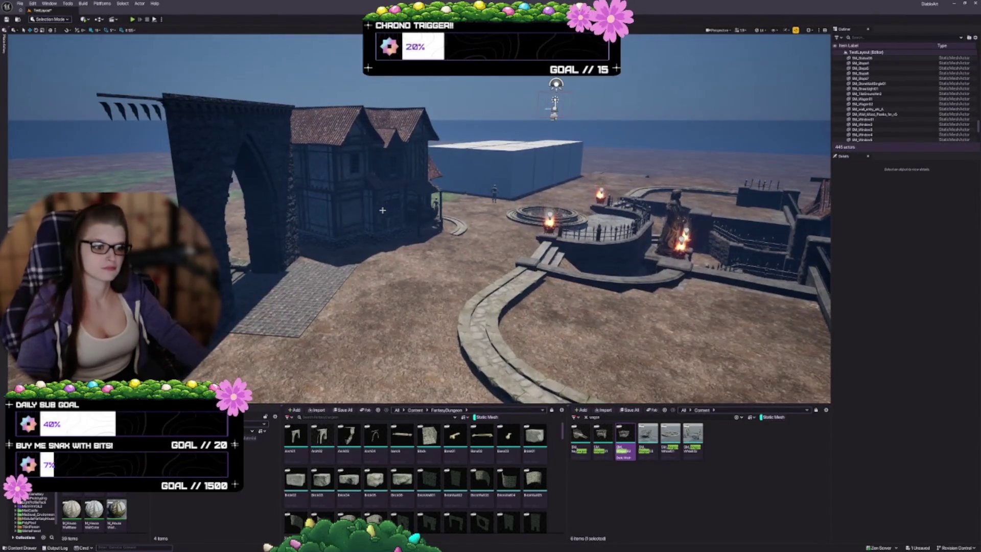
left_click_drag(376, 217, 388, 218)
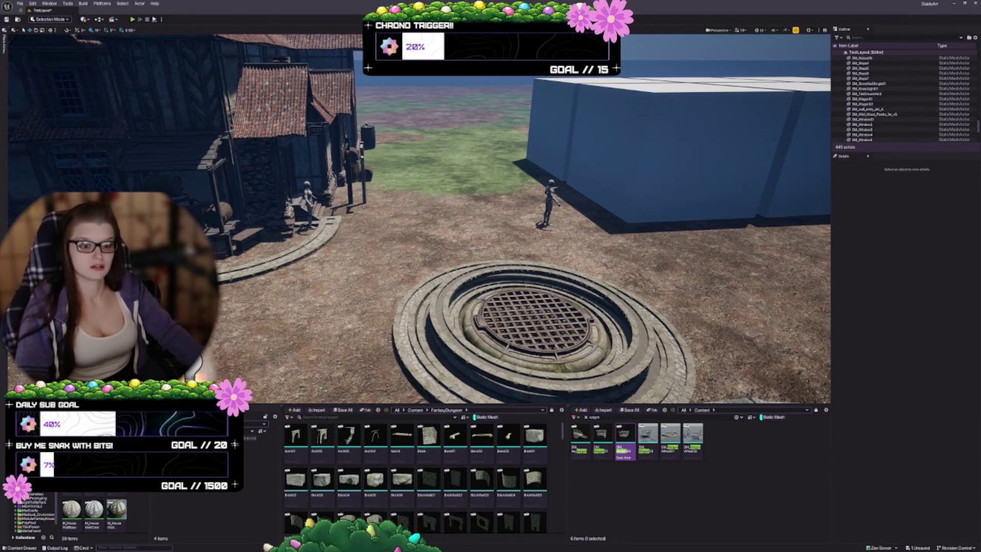
left_click(308, 205)
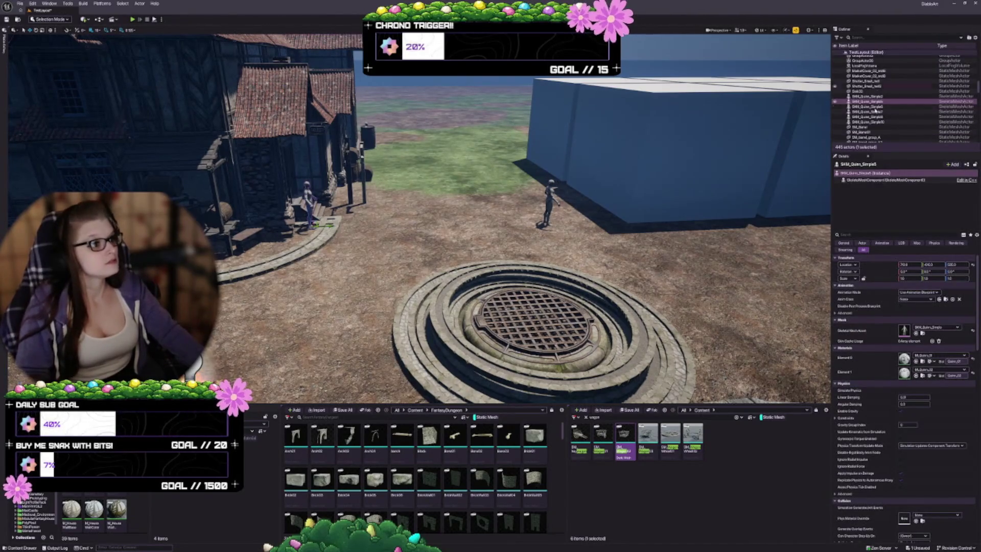
left_click(868, 96)
left_click(878, 122, "shift")
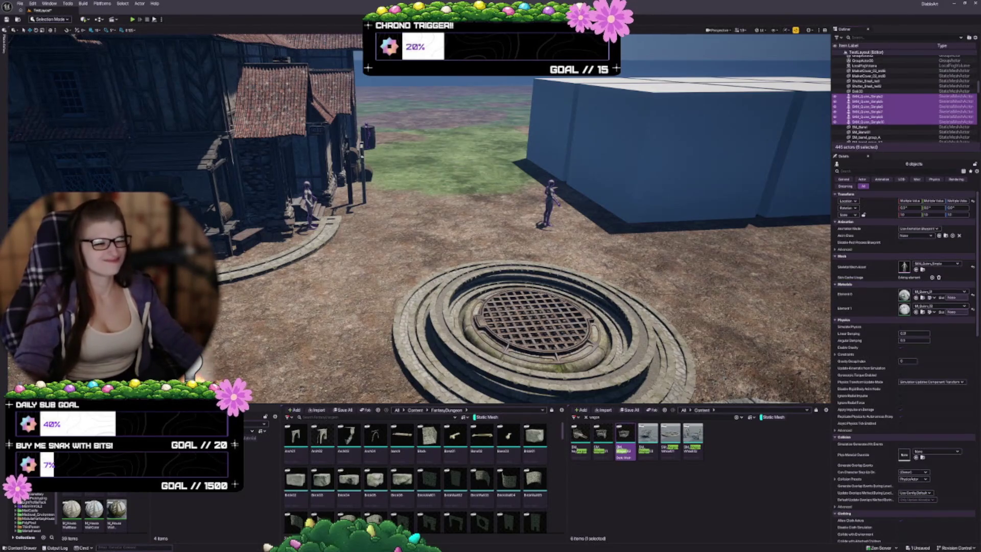
Clear that selection and select the 25 Foundation pieces around the well.
key("Escape")
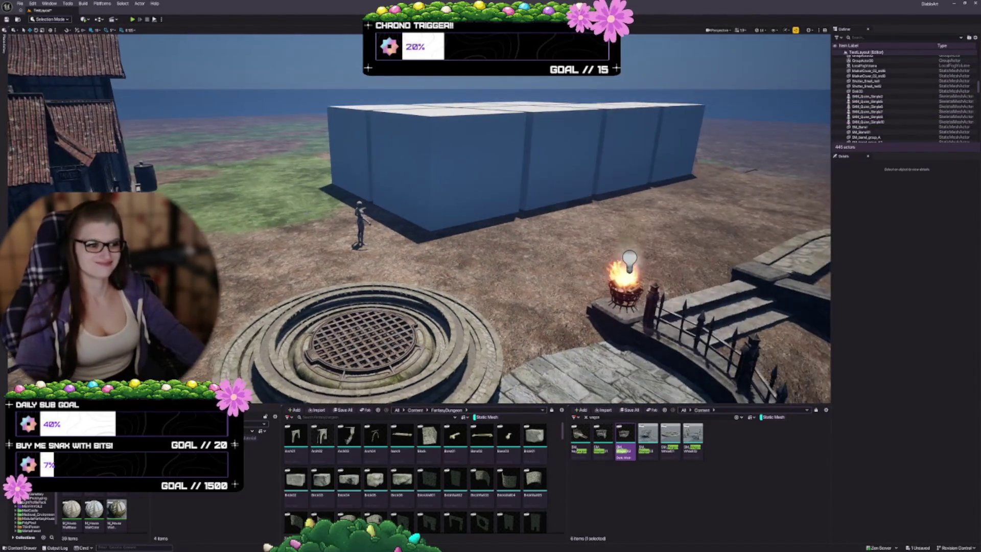
left_click_drag(319, 200, 319, 199)
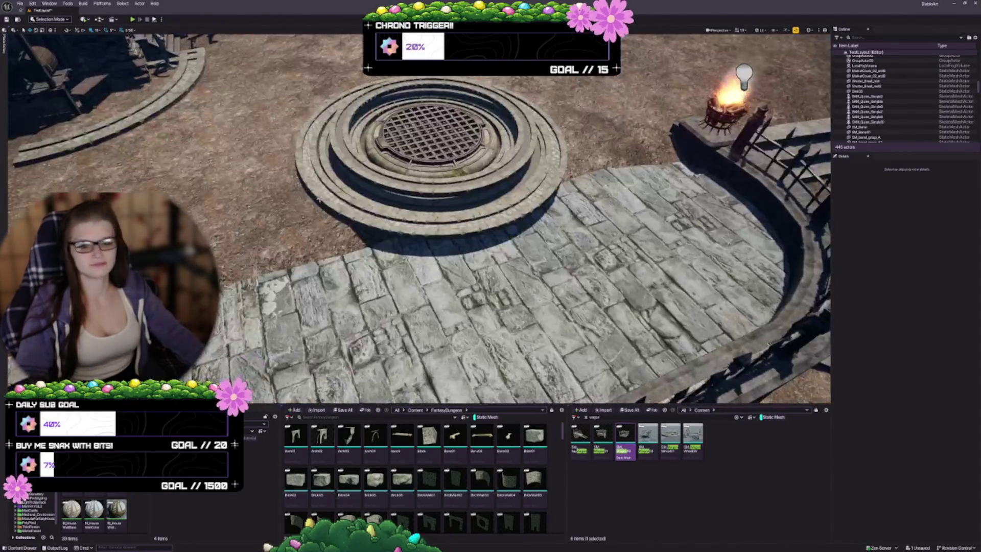
left_click(319, 199)
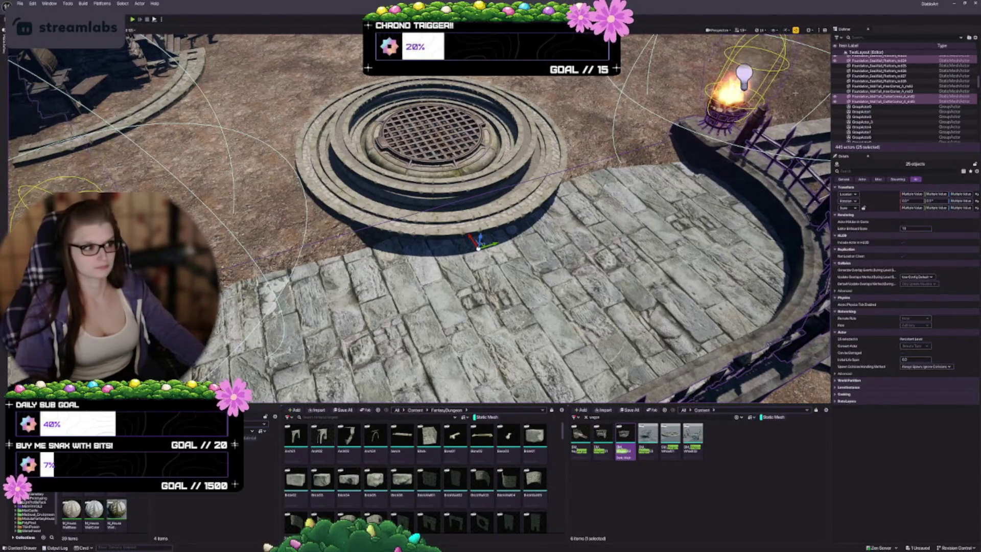
scroll(899, 98, "up", 2)
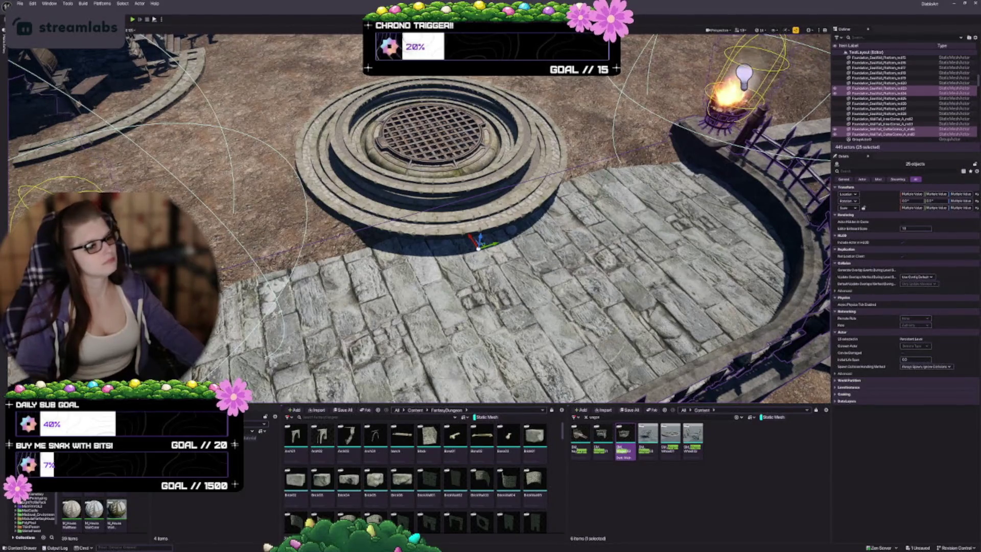
key("Escape")
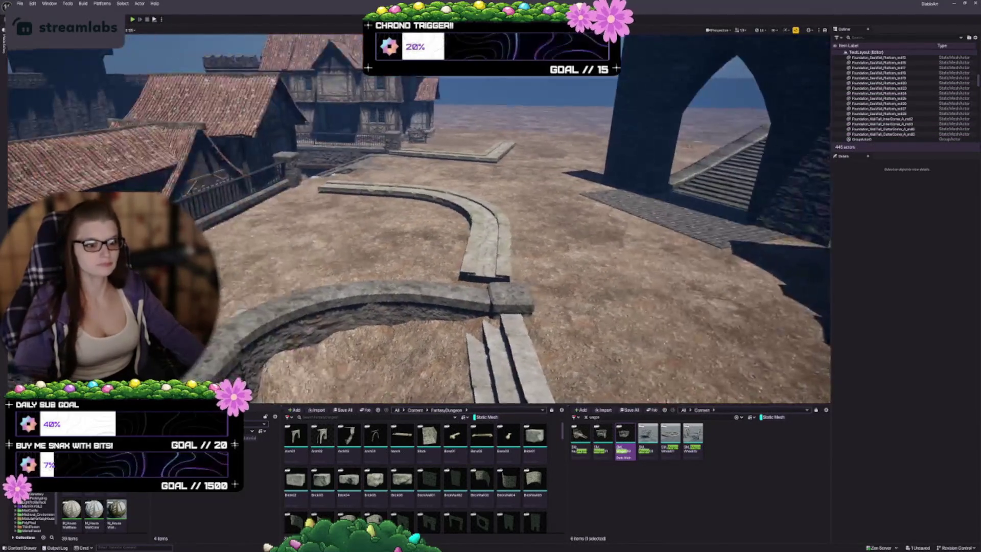
key("1")
key("2")
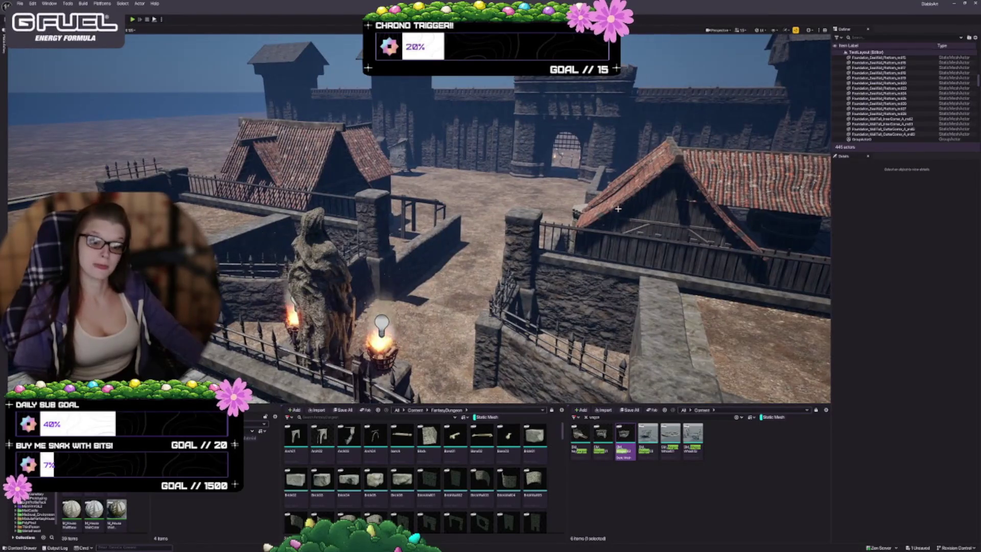
scroll(618, 209, "down", 5)
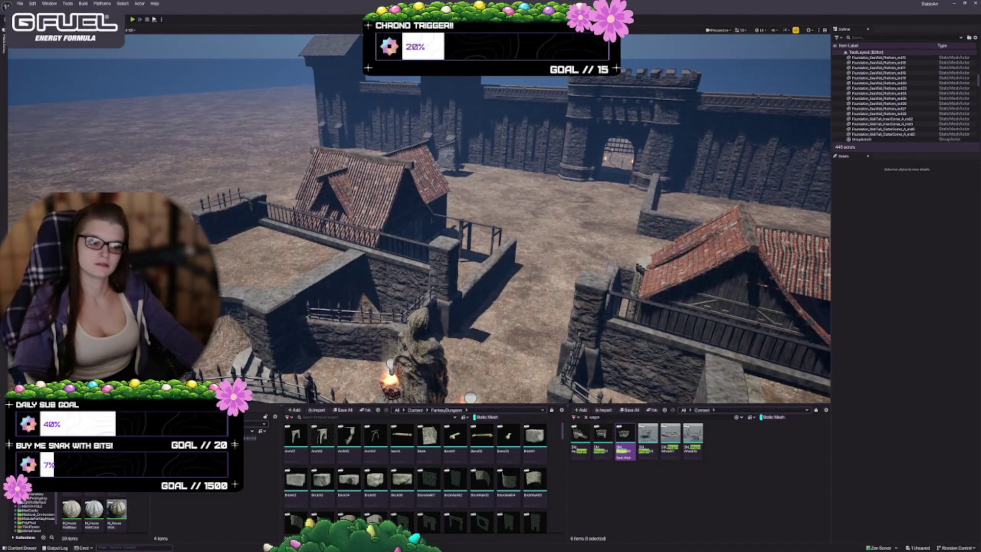
key("w")
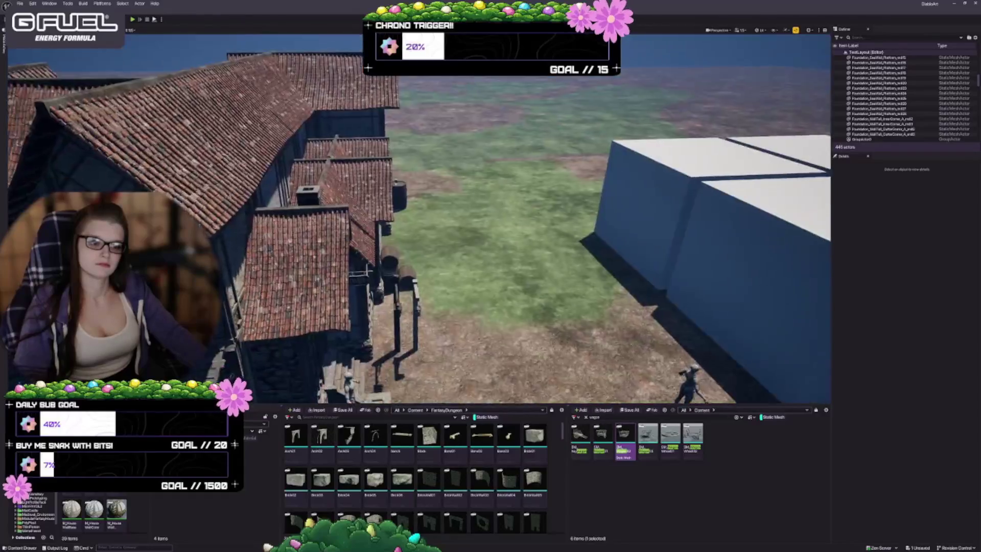
key("d")
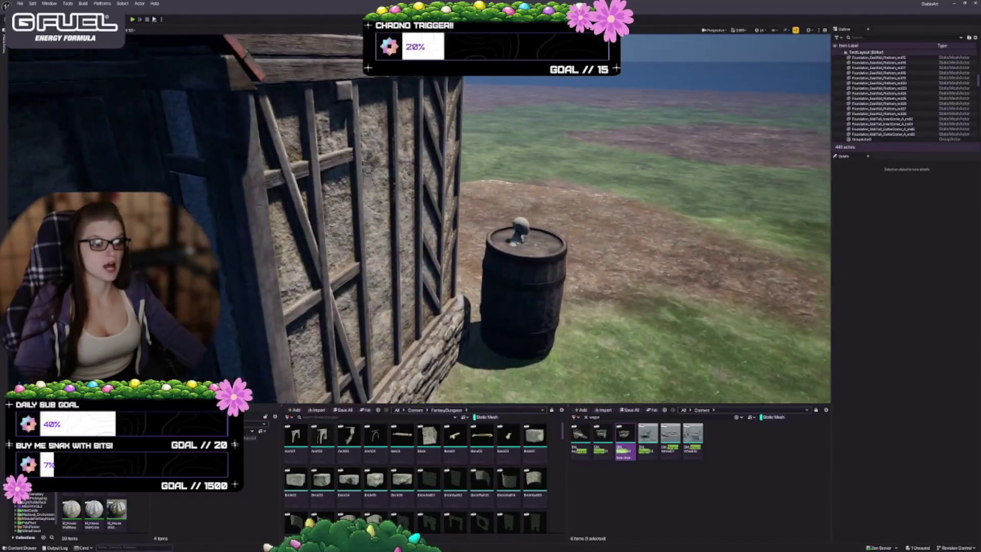
key("a")
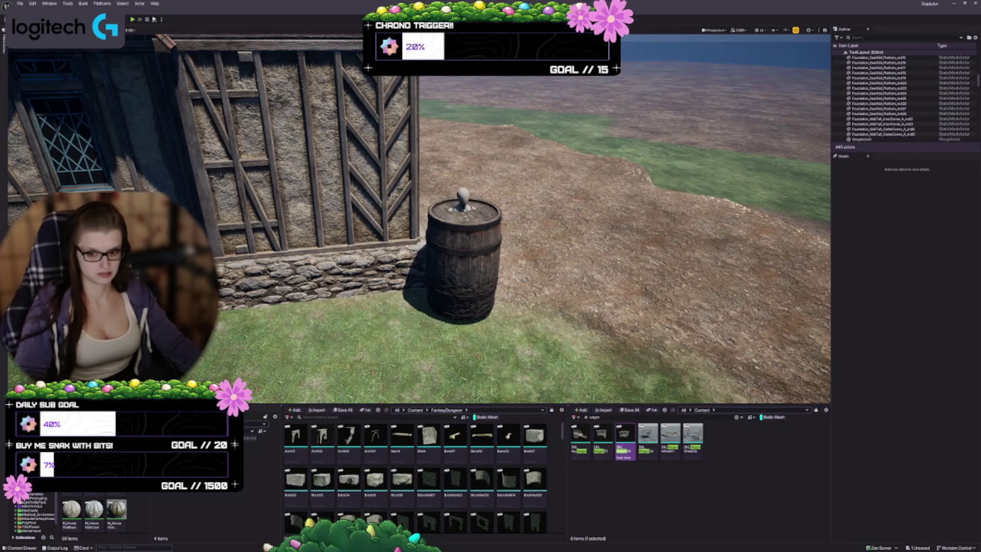
Drag the barrel's hidden mannequin right along X onto the ground and frame it.
left_click(459, 196)
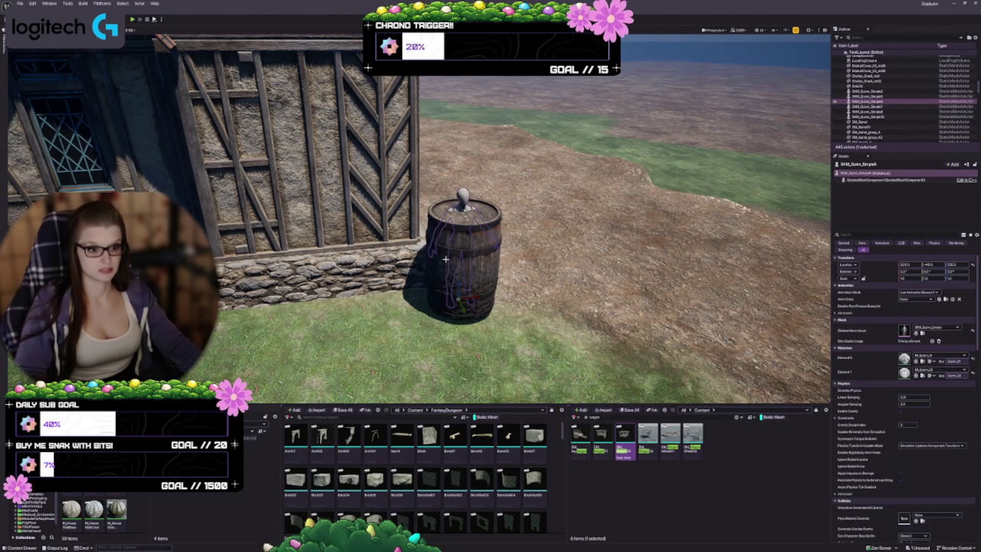
left_click_drag(474, 298, 543, 289)
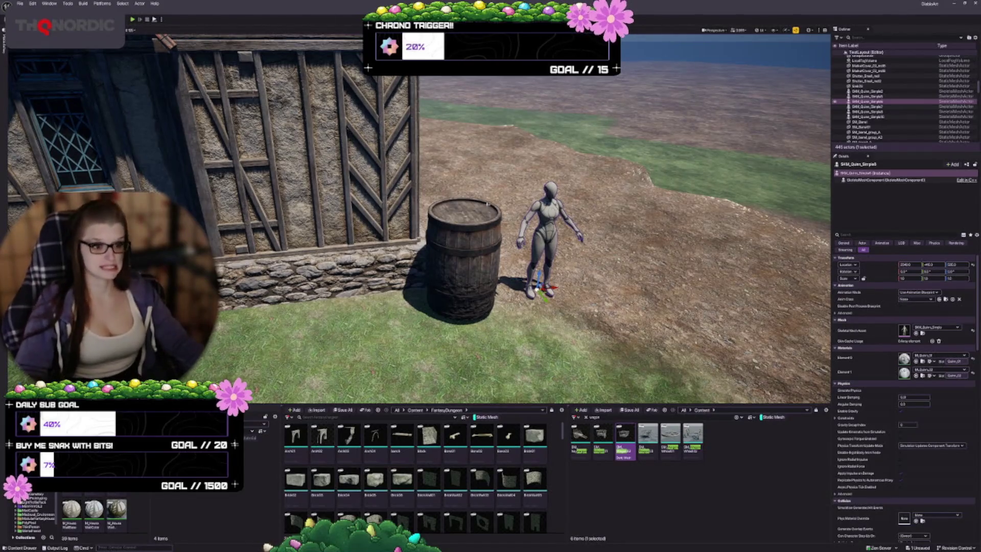
left_click_drag(488, 204, 482, 127)
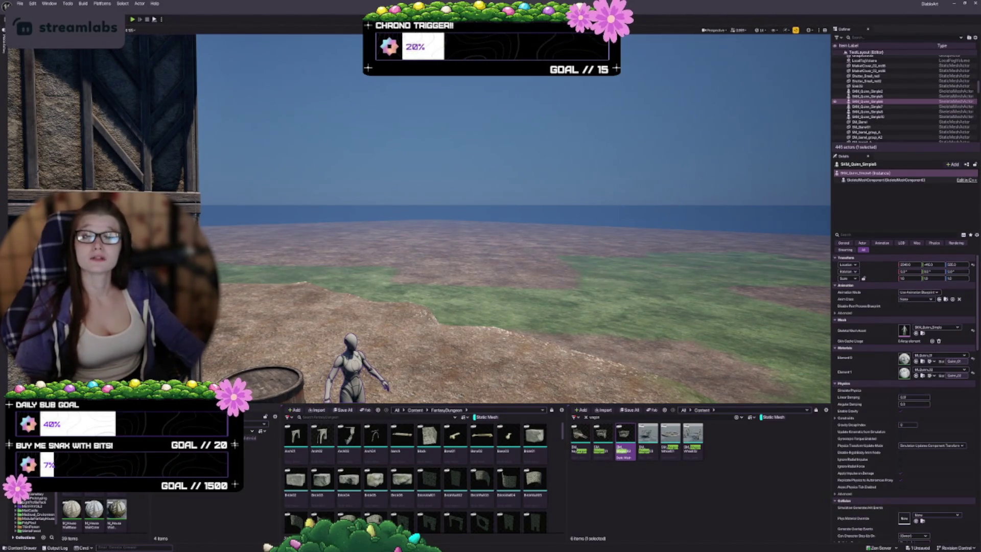
key("f")
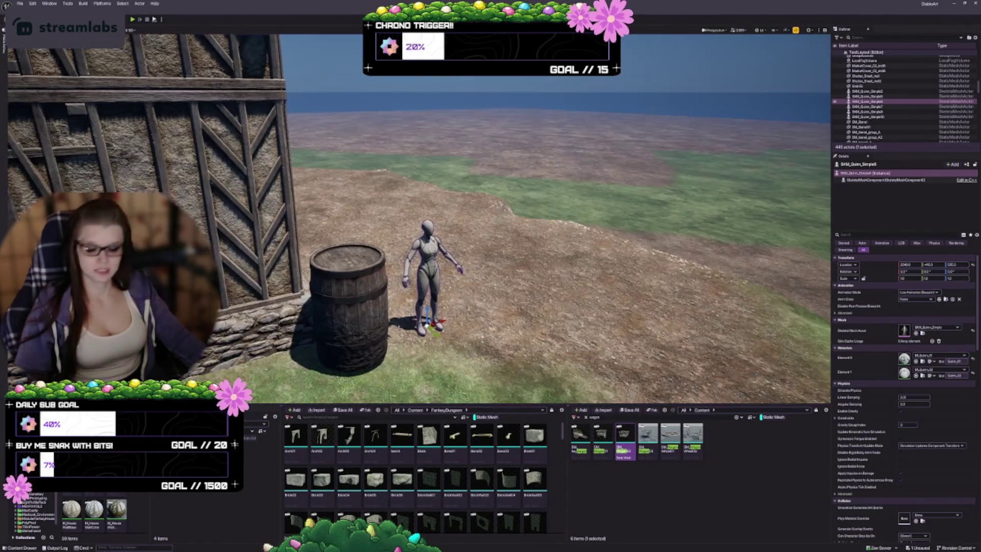
Fly over to the wooden cart and drop SM_WagonWheel01 into the level.
key("s")
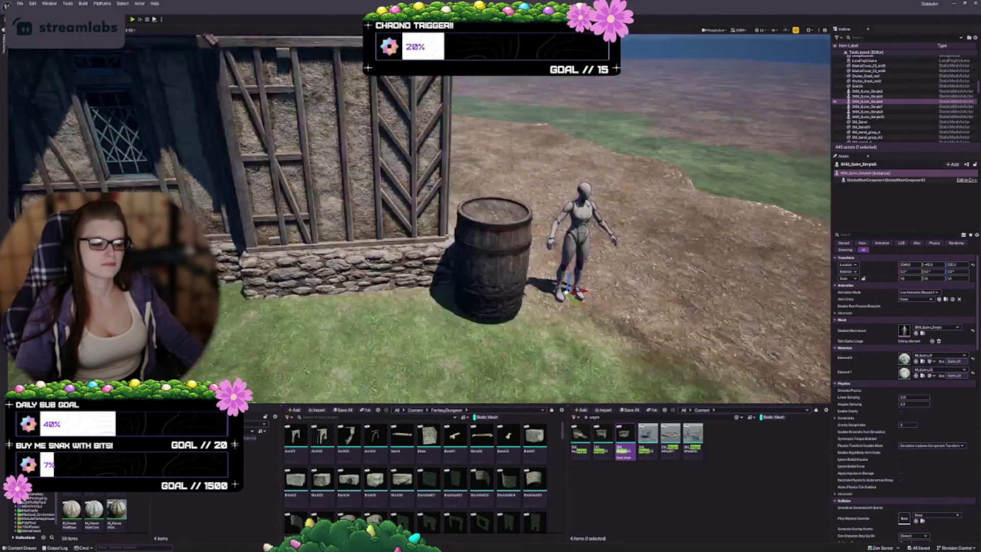
key("s")
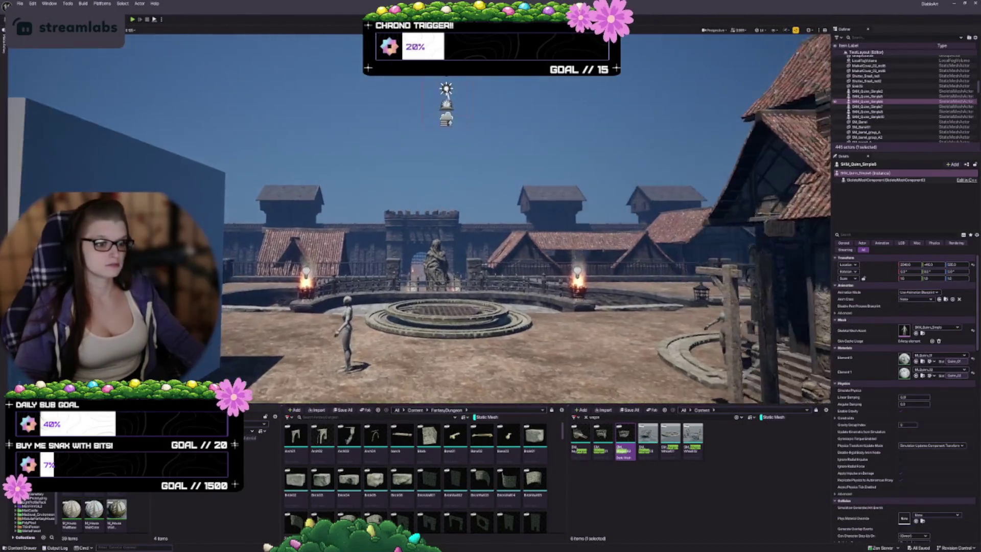
key("w")
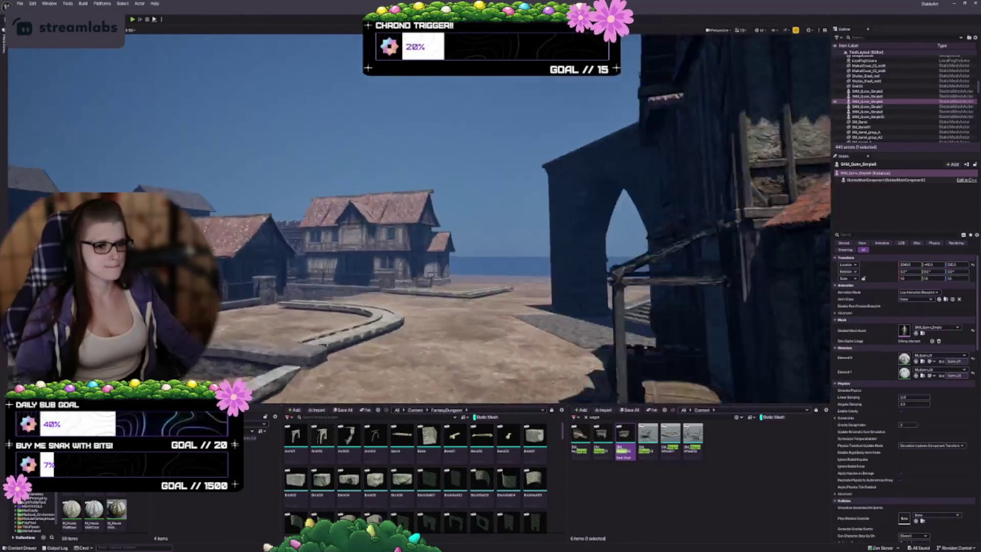
key("w")
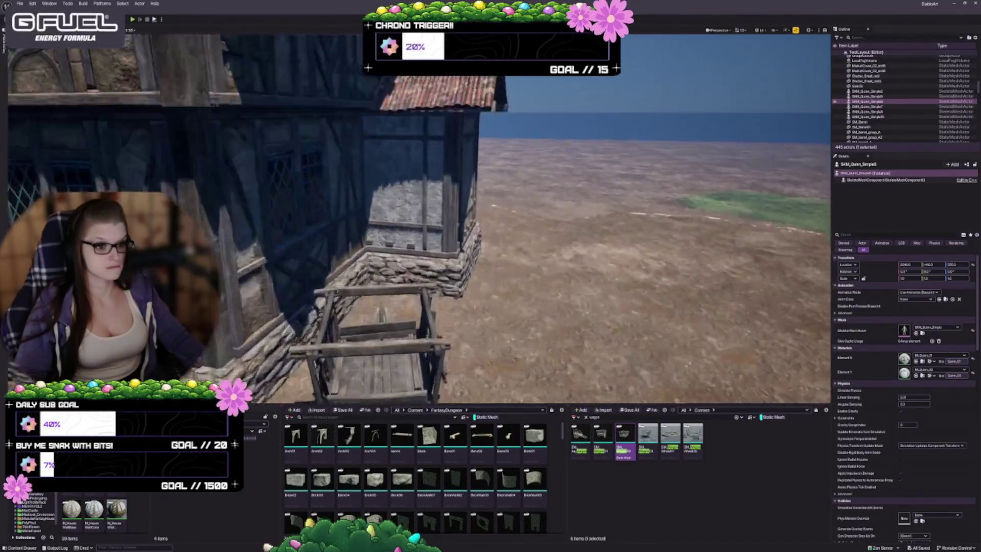
key("s")
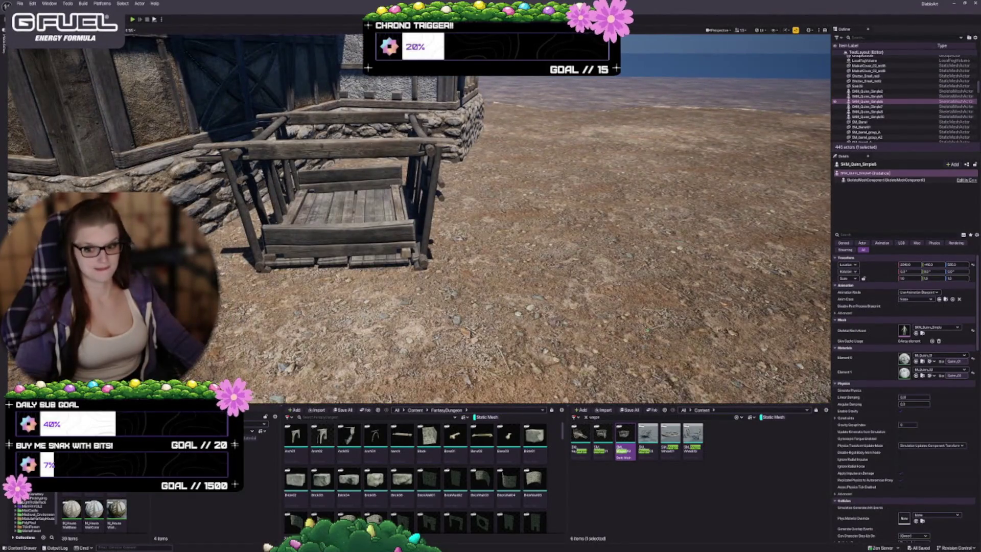
key("a")
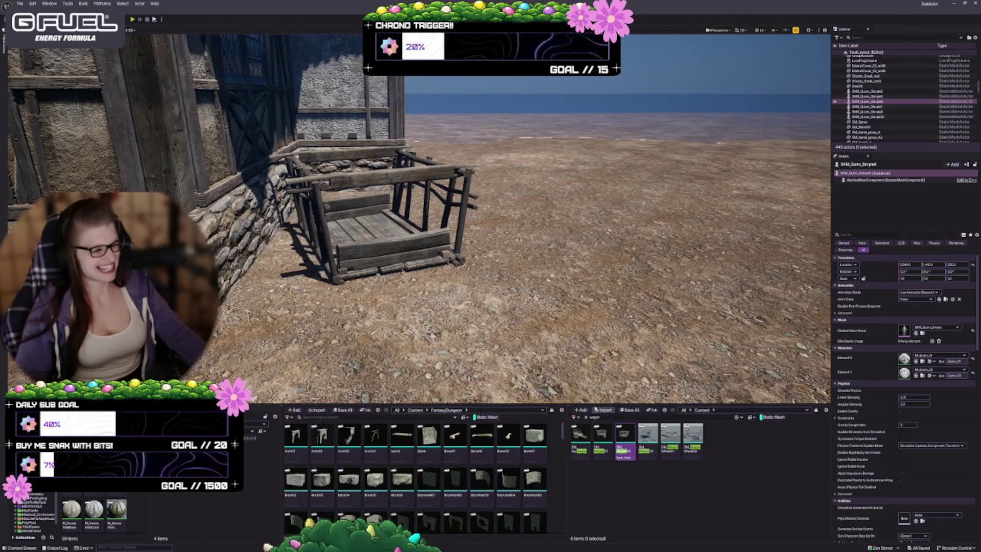
mouse_move(670, 434)
left_mouse_down()
mouse_move(436, 206)
mouse_move(473, 243)
mouse_move(456, 263)
mouse_move(438, 164)
mouse_move(497, 97)
left_mouse_up()
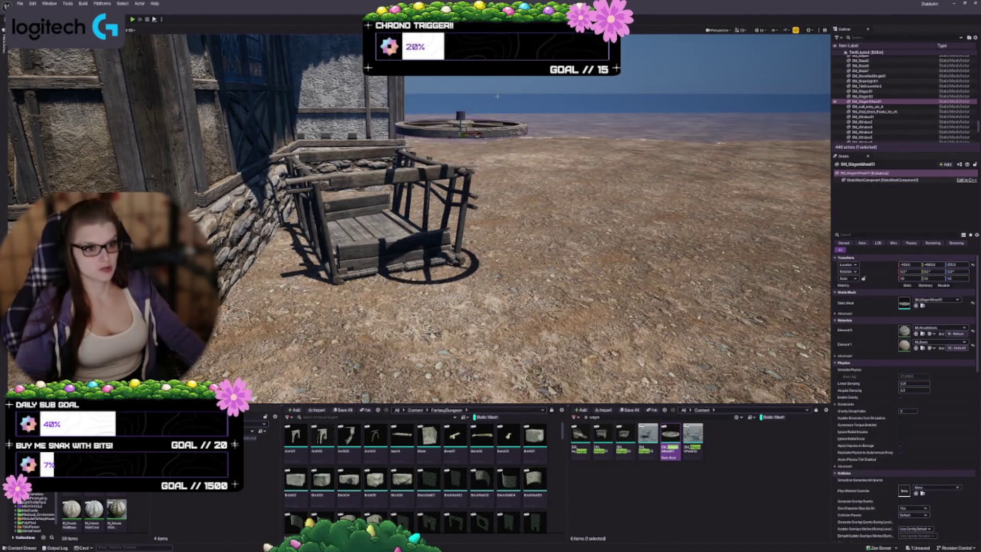
Tick Simulate Physics on SM_WagonWheel01 and save the level with Ctrl+S.
left_click(424, 164)
left_click(867, 101)
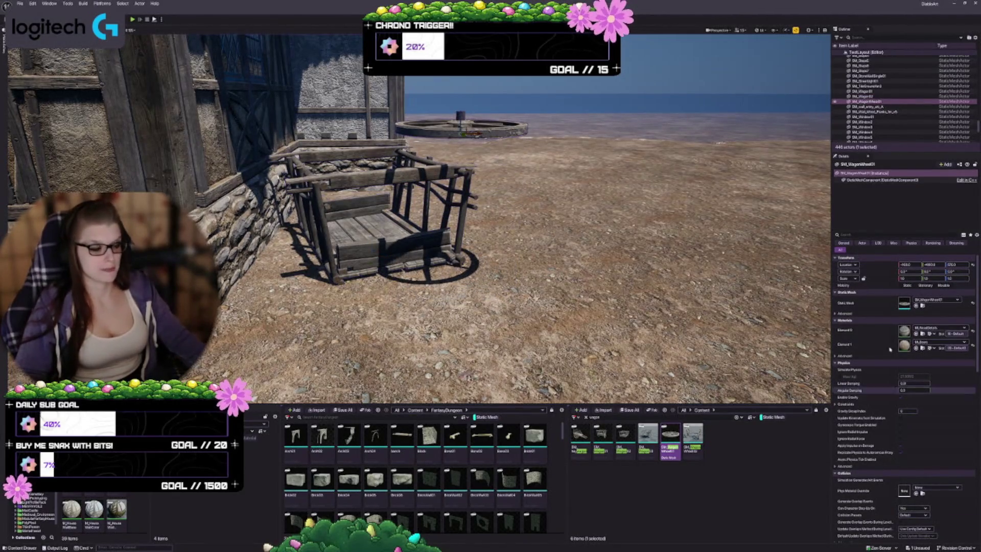
left_click(901, 370)
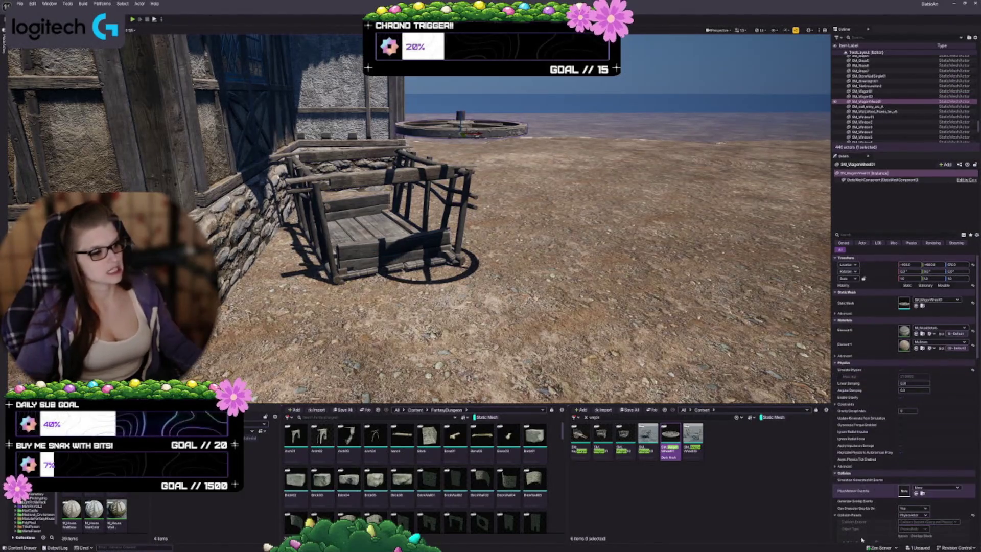
key("Escape")
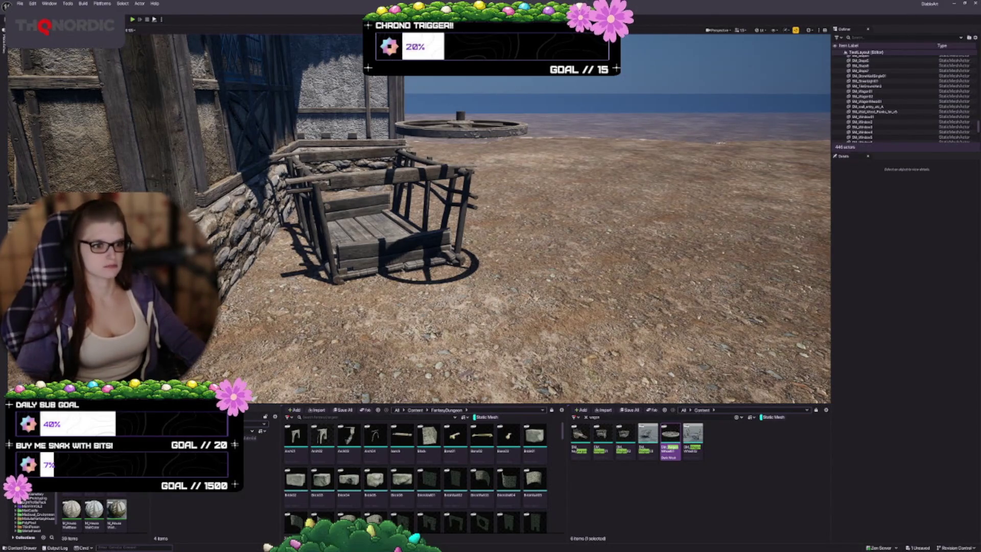
left_click(472, 137)
key("ctrl+s")
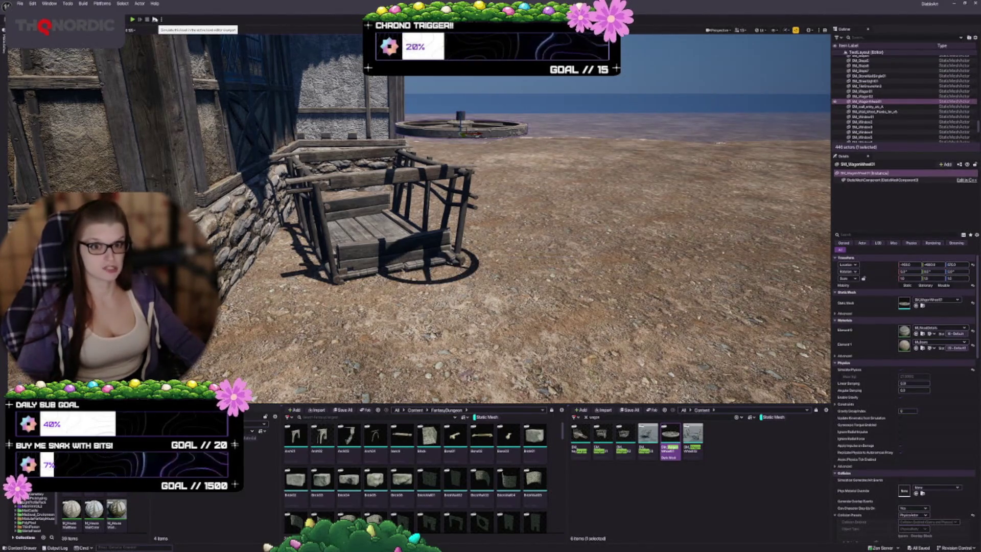
Choose a play mode from the Play options dropdown.
left_click(160, 19)
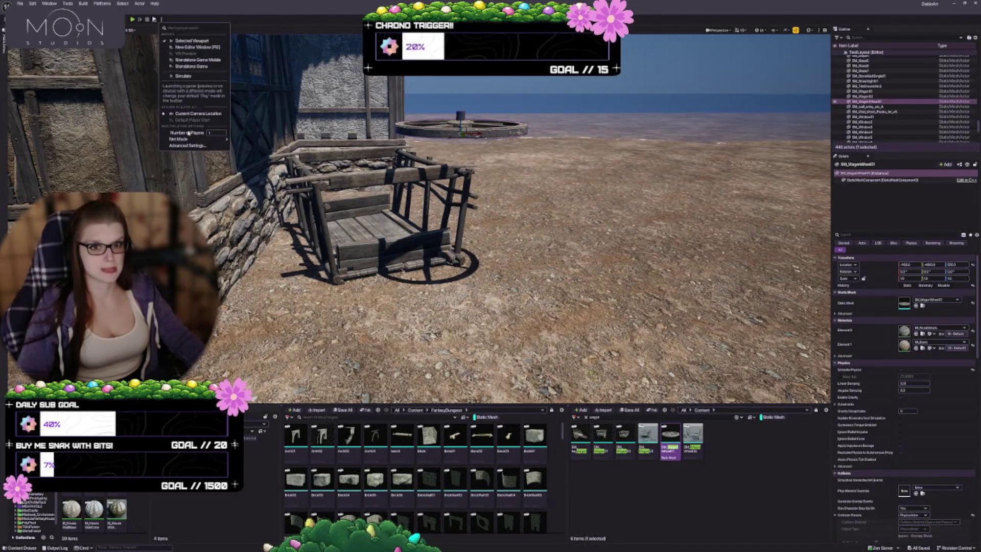
left_click(186, 78)
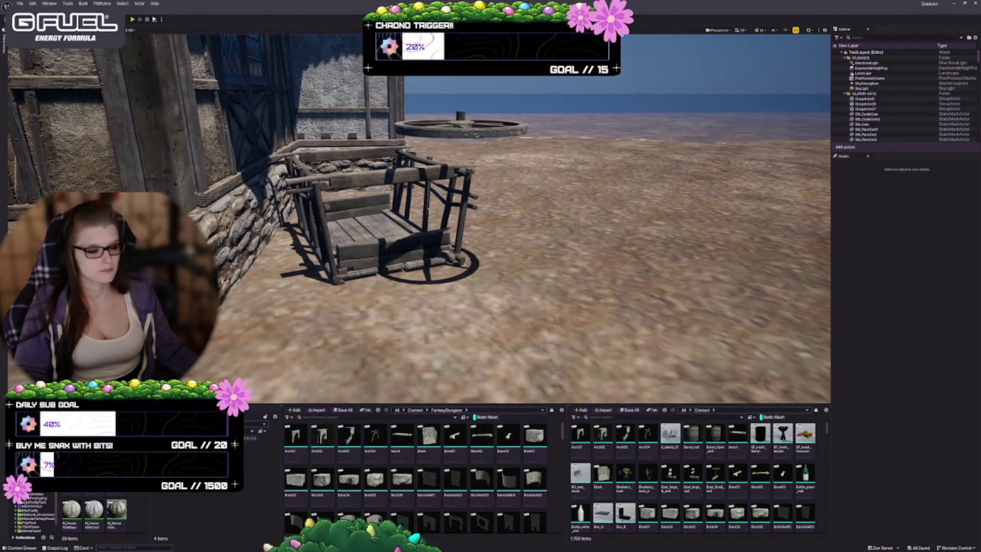
Open Edit > Plugins and clear the search filter so every plugin is listed.
left_click(32, 3)
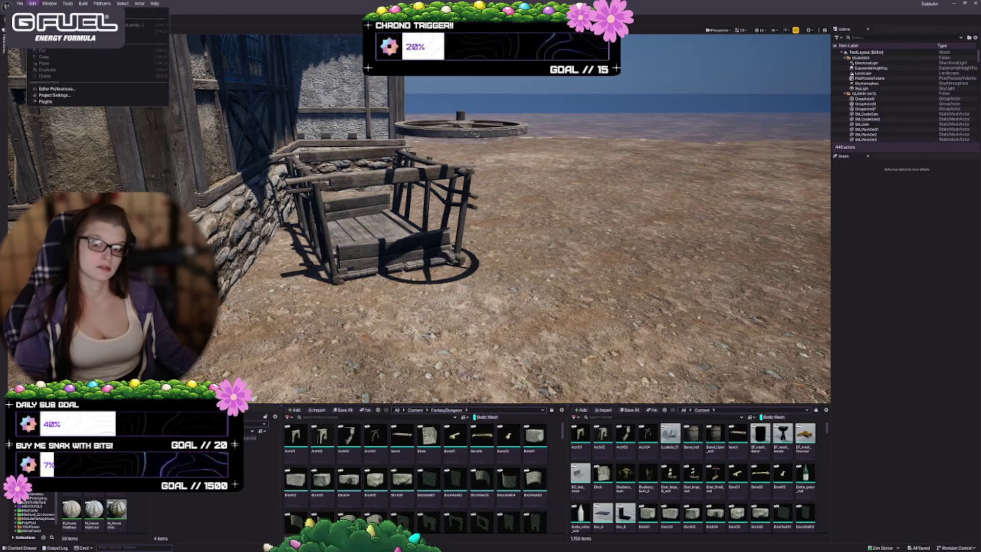
left_click(45, 101)
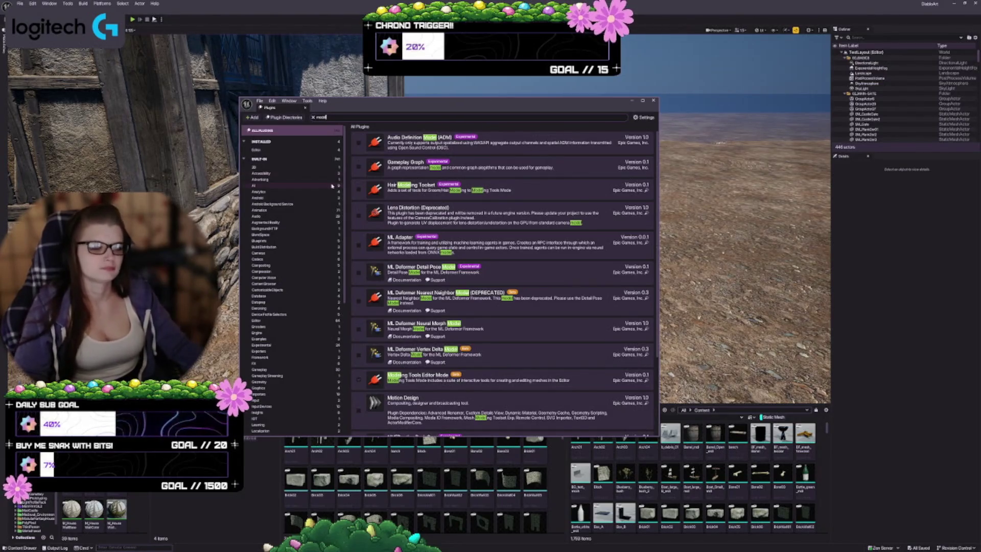
scroll(444, 328, "down", 2)
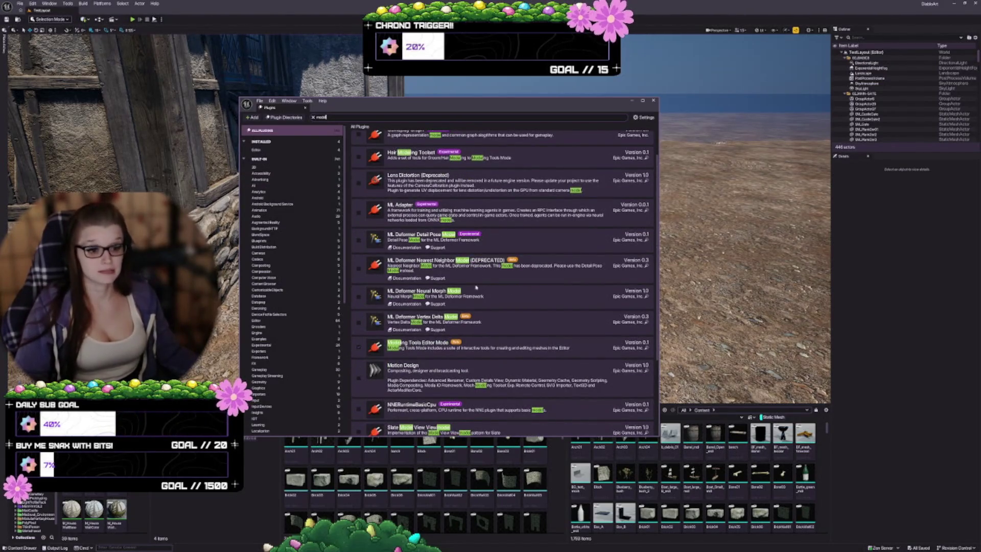
scroll(475, 287, "down", 3)
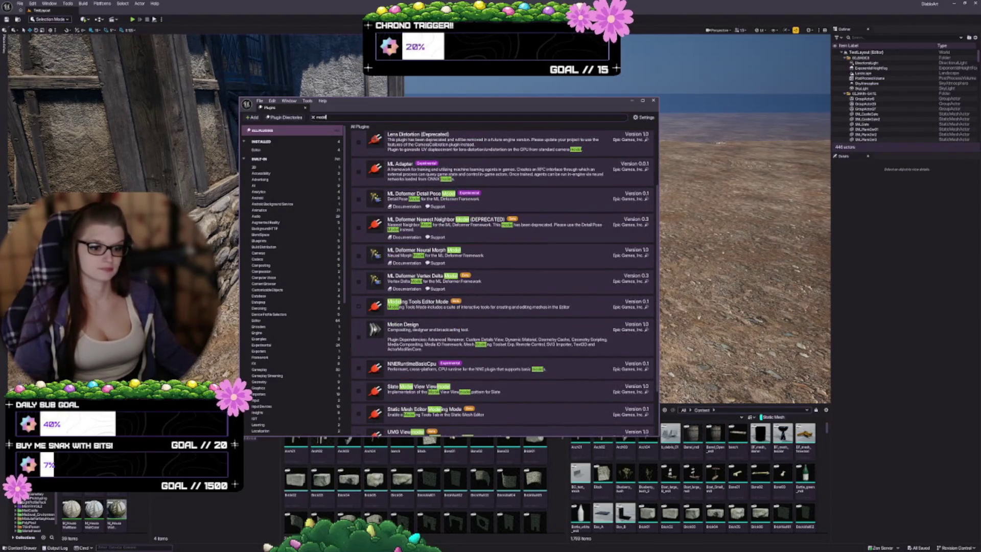
scroll(497, 318, "down", 4)
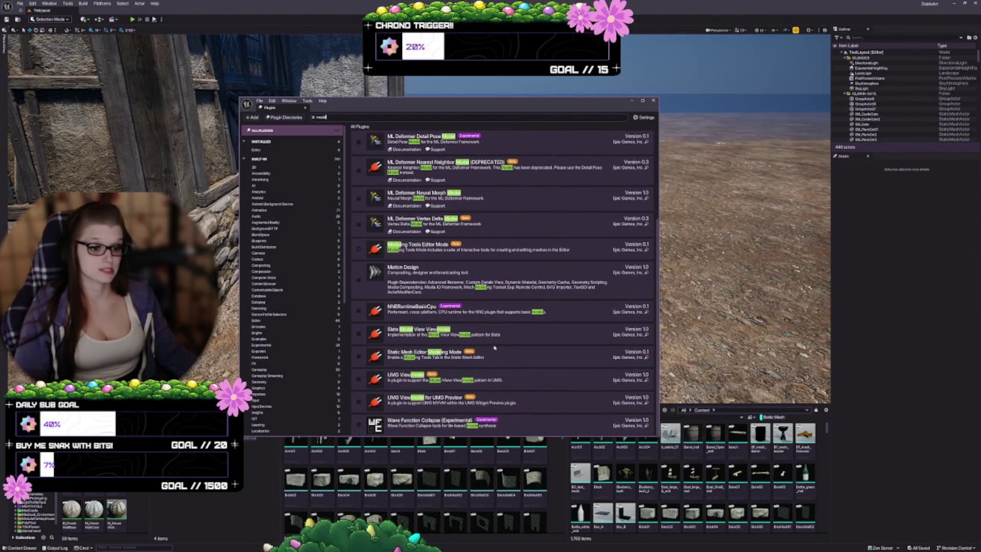
scroll(487, 317, "up", 6)
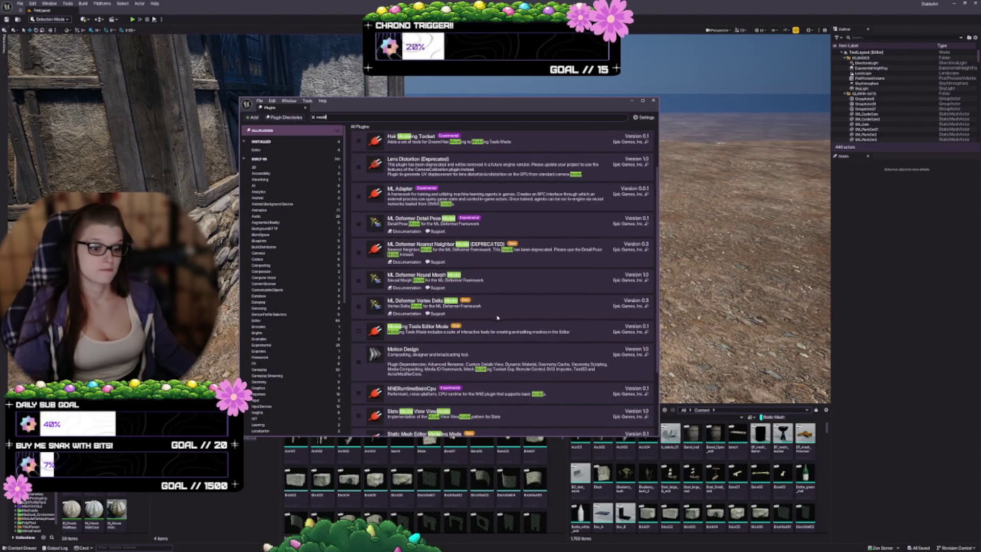
scroll(471, 369, "up", 3)
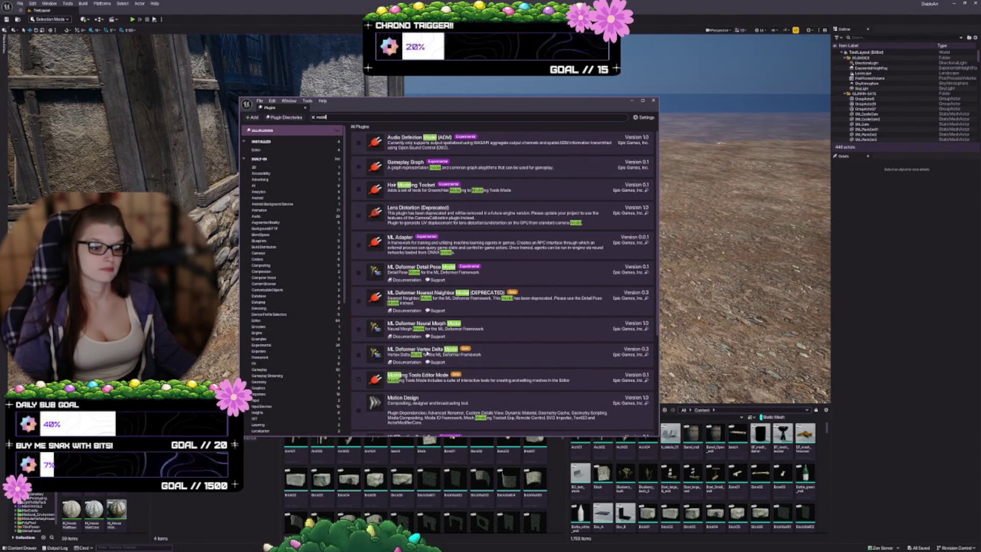
left_click(313, 118)
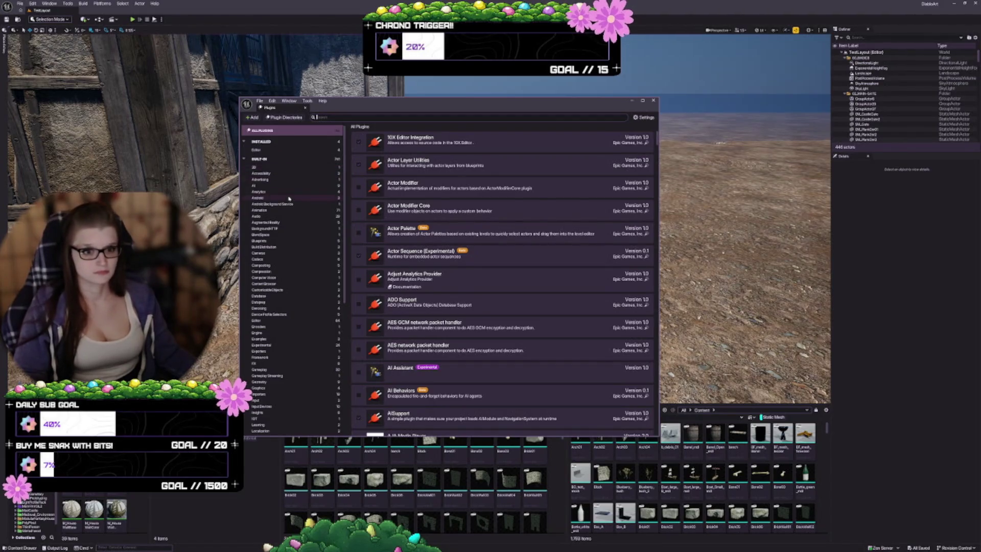
Show the Animation plugins and decline the beta warning, leaving Animator Kit disabled.
left_click(277, 210)
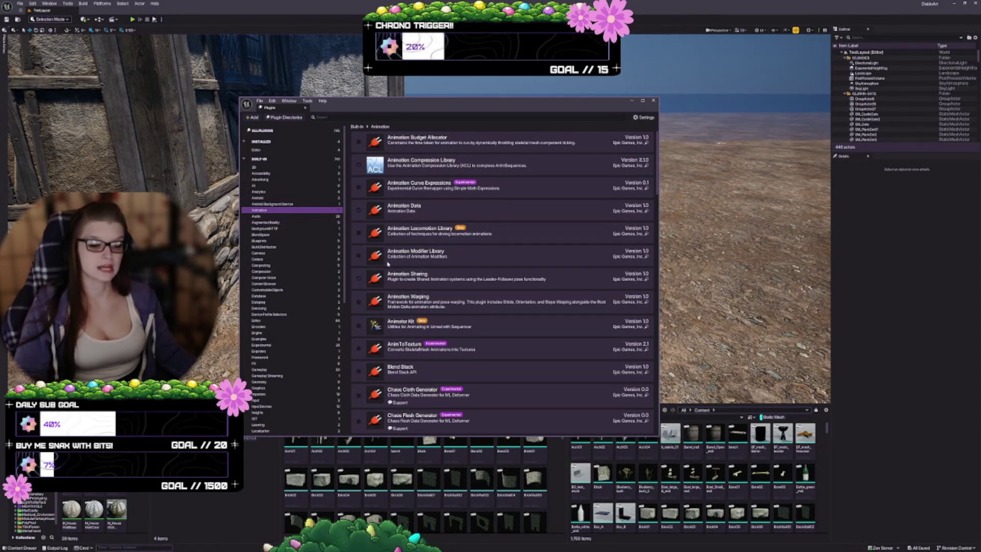
scroll(508, 230, "down", 1)
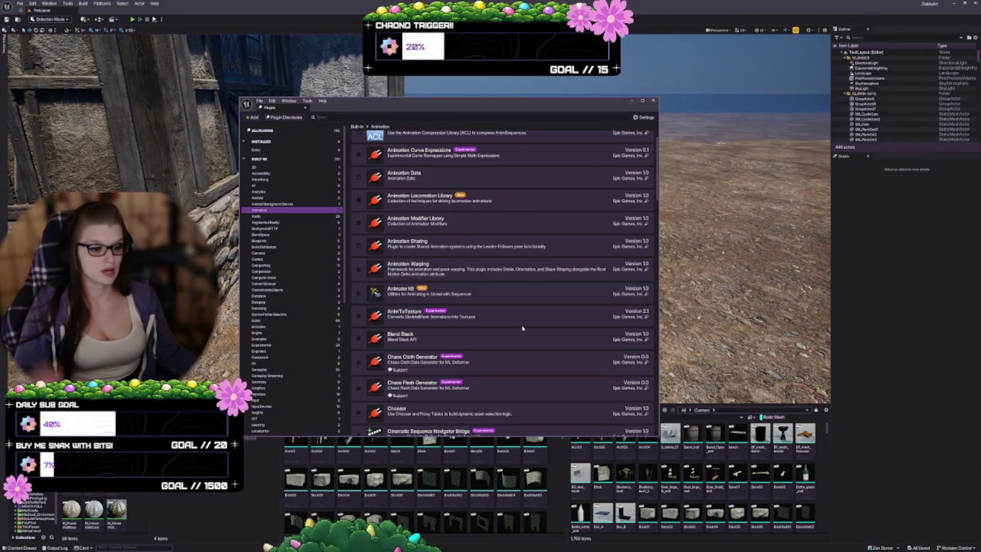
left_click(359, 295)
left_click(551, 294)
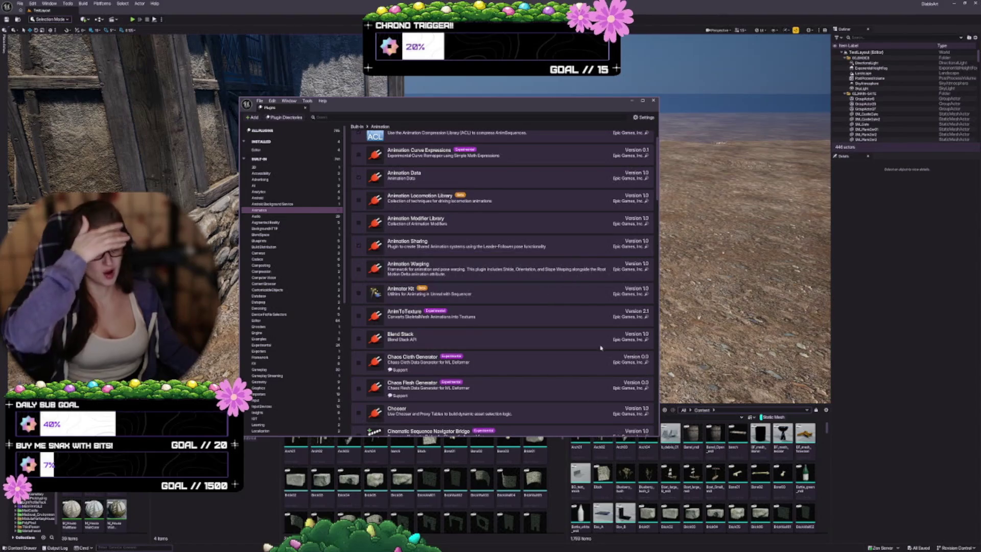
Browse the remaining Animation plugins, then switch to the Physics category.
scroll(522, 374, "down", 1)
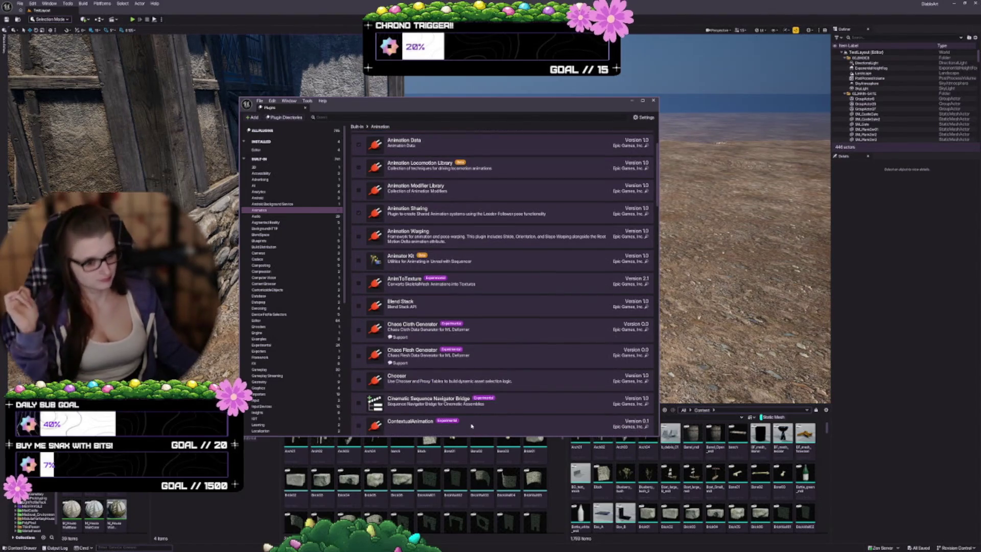
scroll(453, 402, "down", 1)
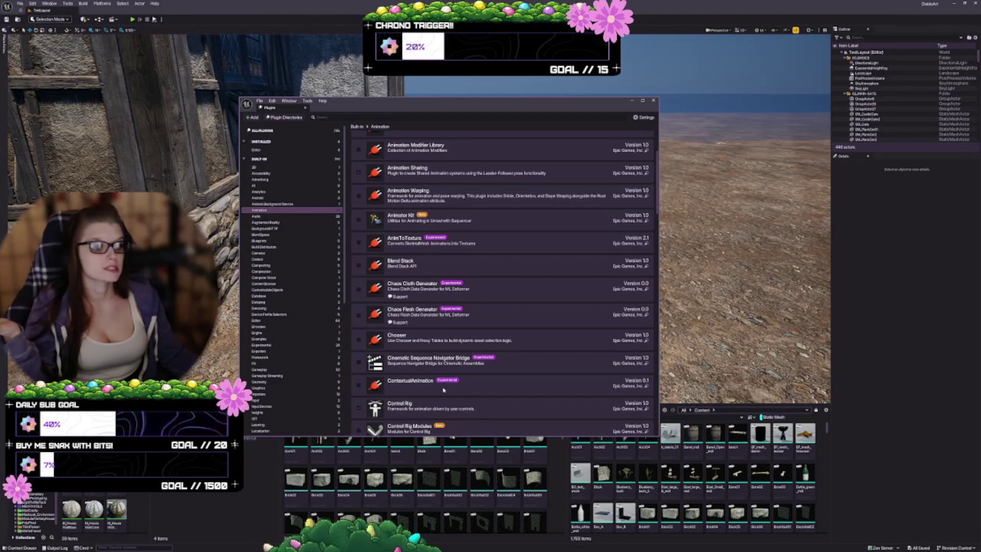
mouse_move(453, 382)
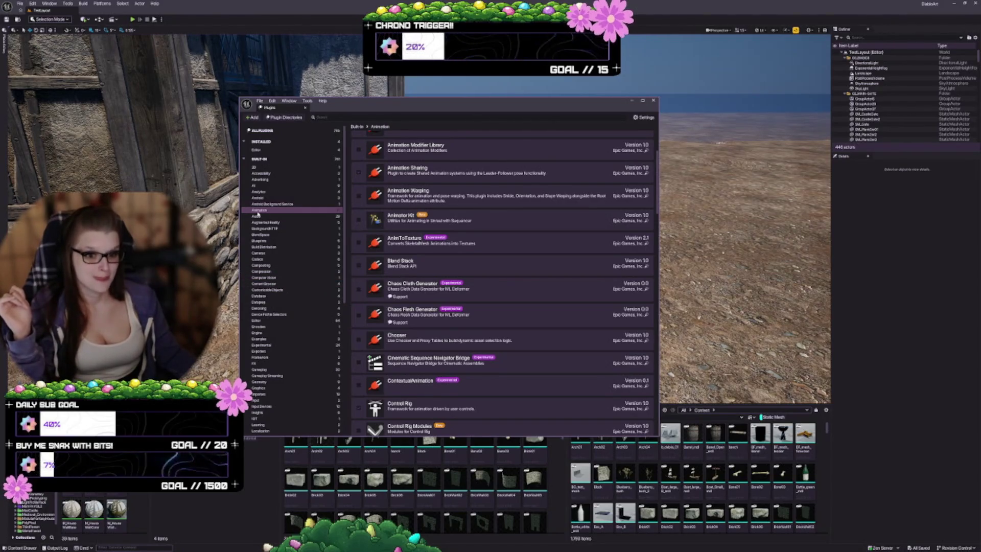
scroll(304, 271, "down", 10)
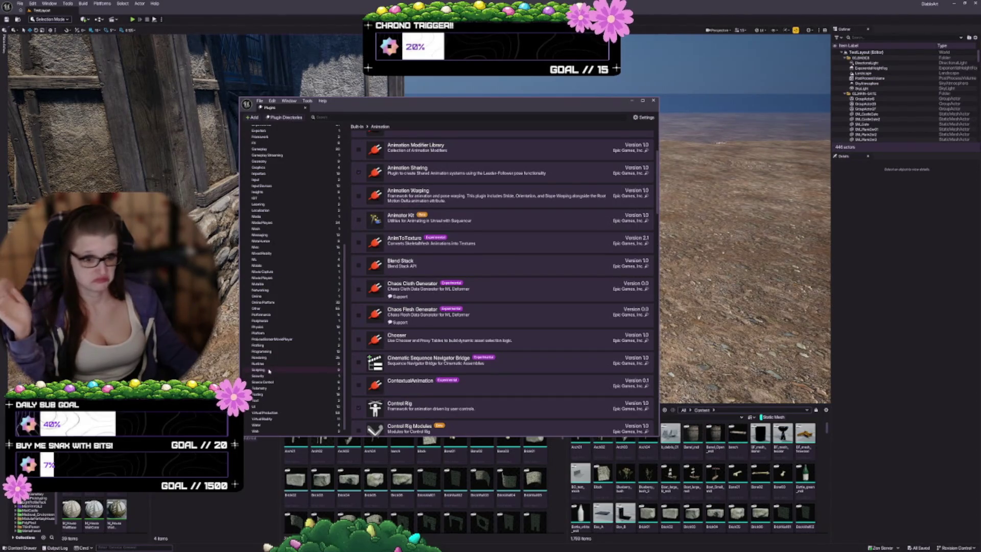
scroll(285, 397, "down", 1)
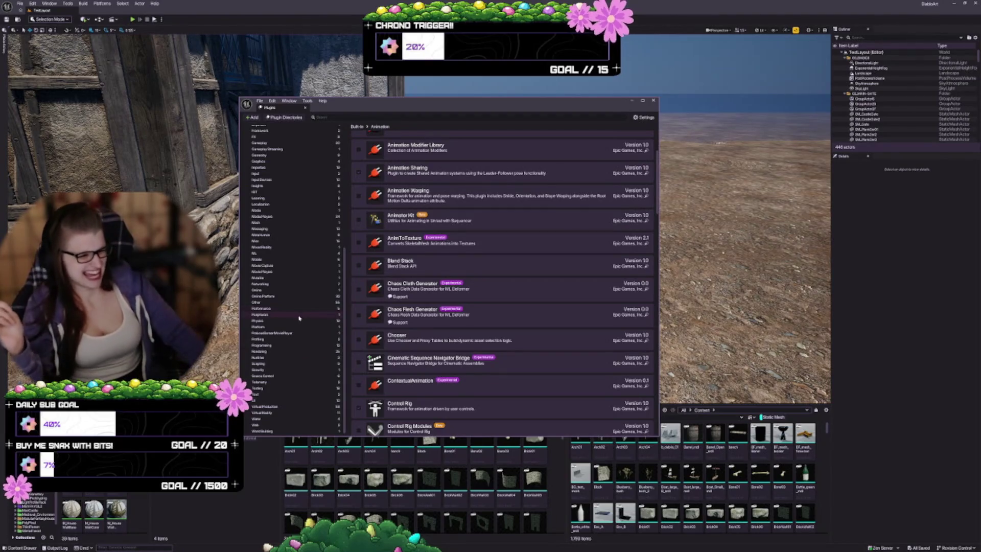
left_click(300, 321)
scroll(409, 300, "up", 3)
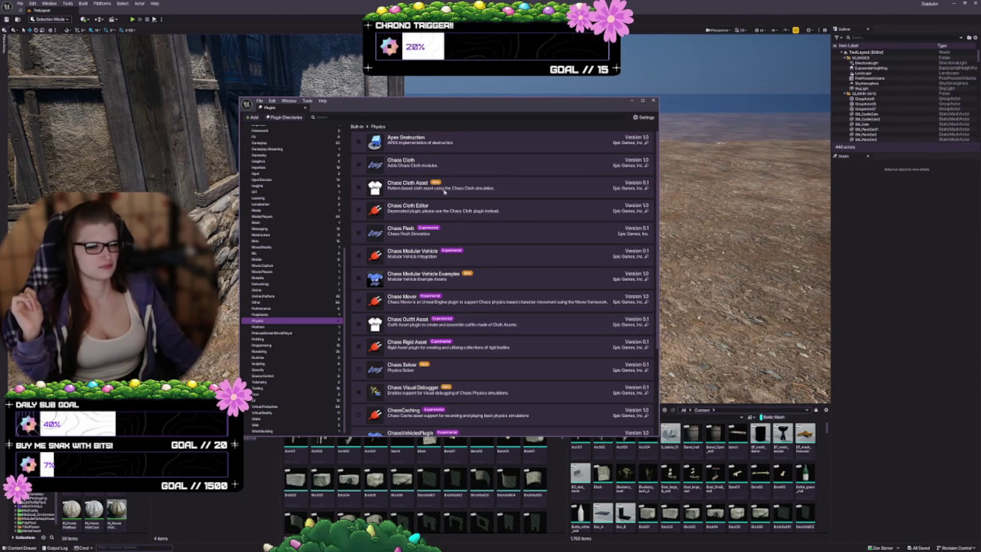
Look through the Physics plugins, then switch to the built-in Editor category.
scroll(409, 241, "down", 3)
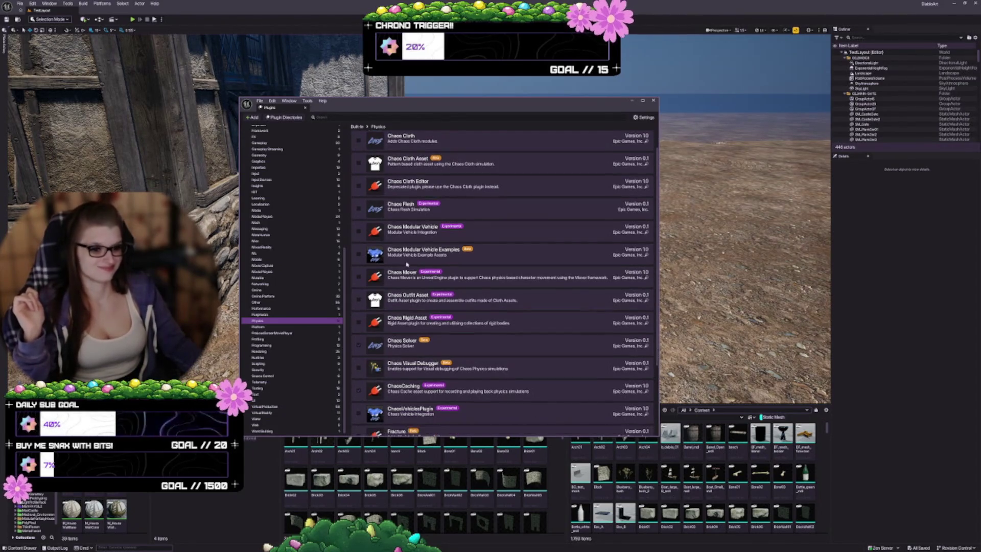
scroll(392, 288, "down", 1)
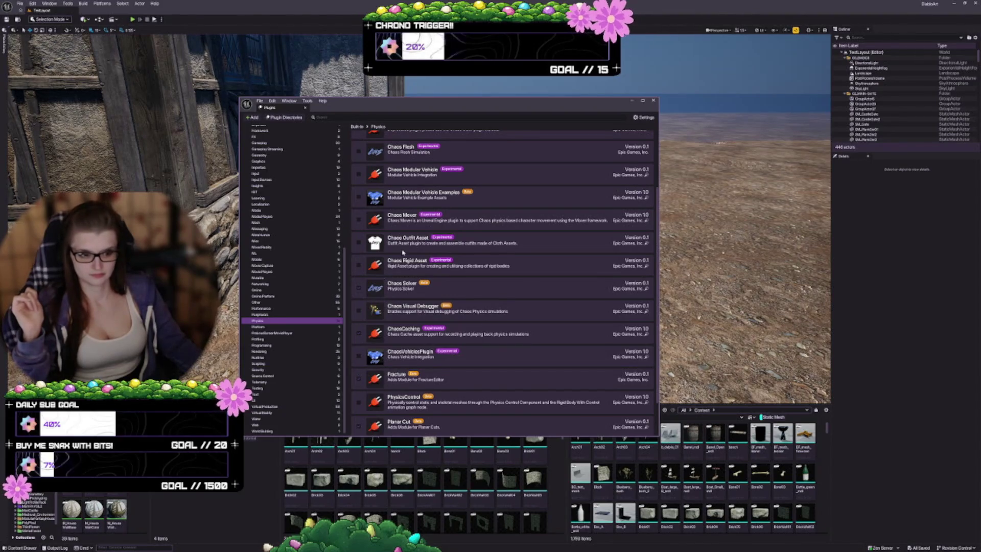
scroll(408, 306, "down", 2)
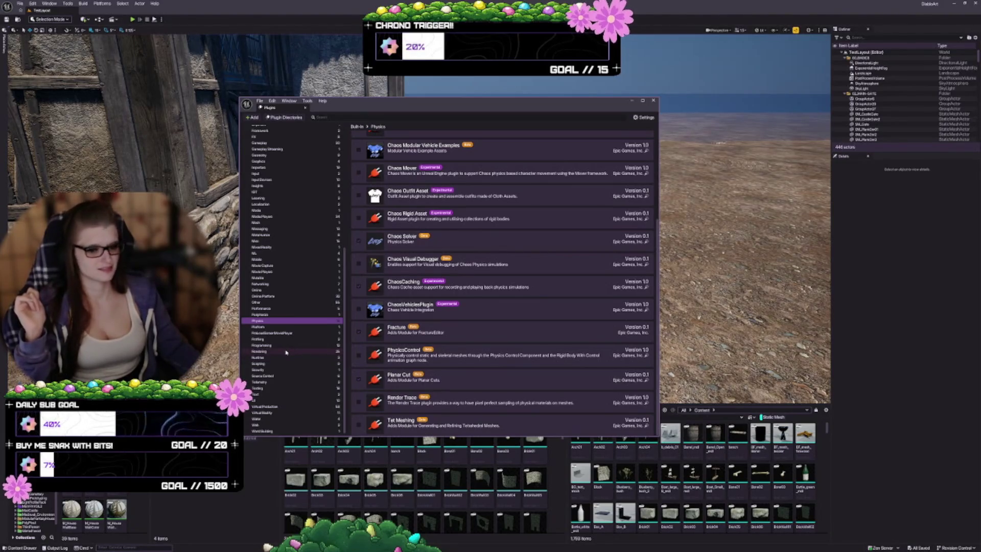
scroll(286, 352, "up", 3)
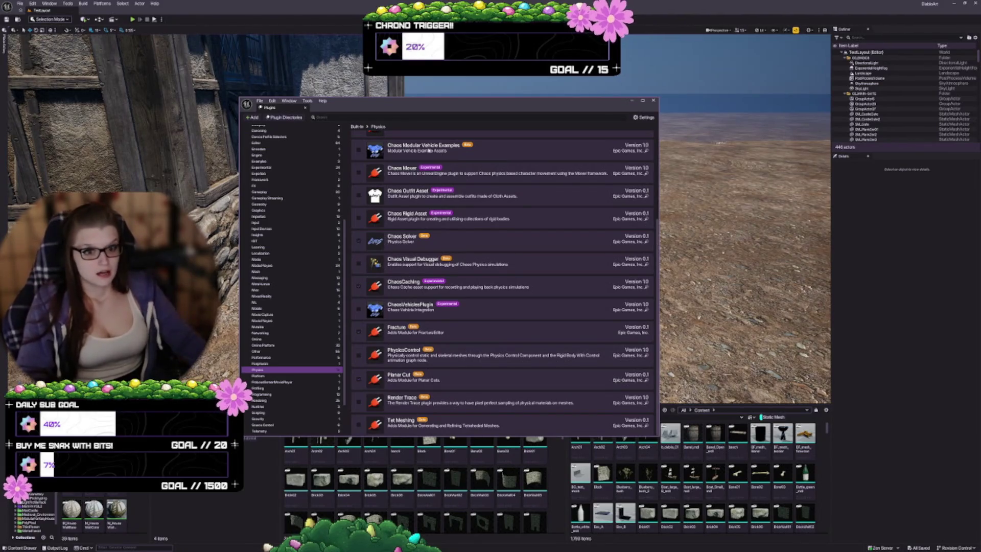
scroll(280, 191, "up", 3)
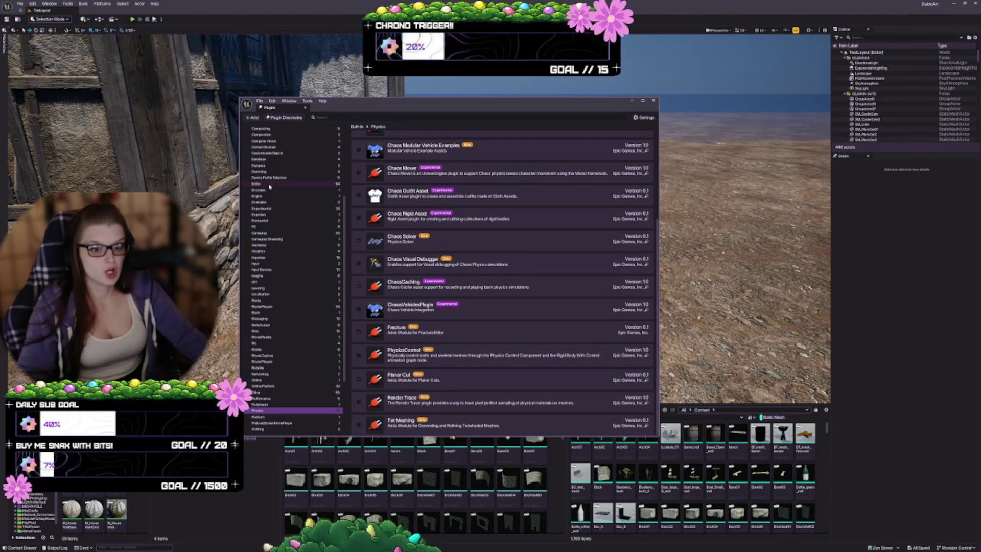
left_click(266, 184)
scroll(469, 241, "up", 2)
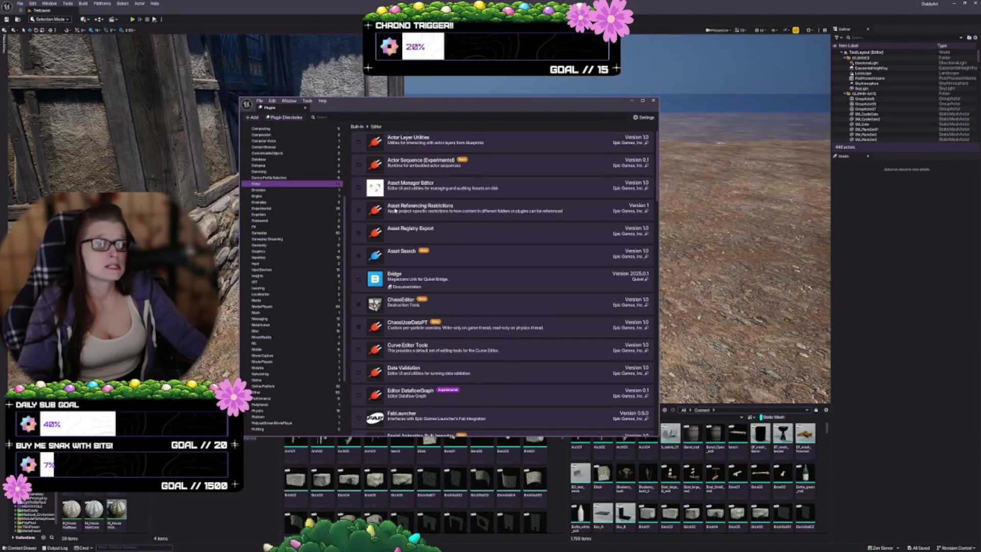
Scroll through the full list of built-in Editor plugins.
scroll(412, 246, "down", 2)
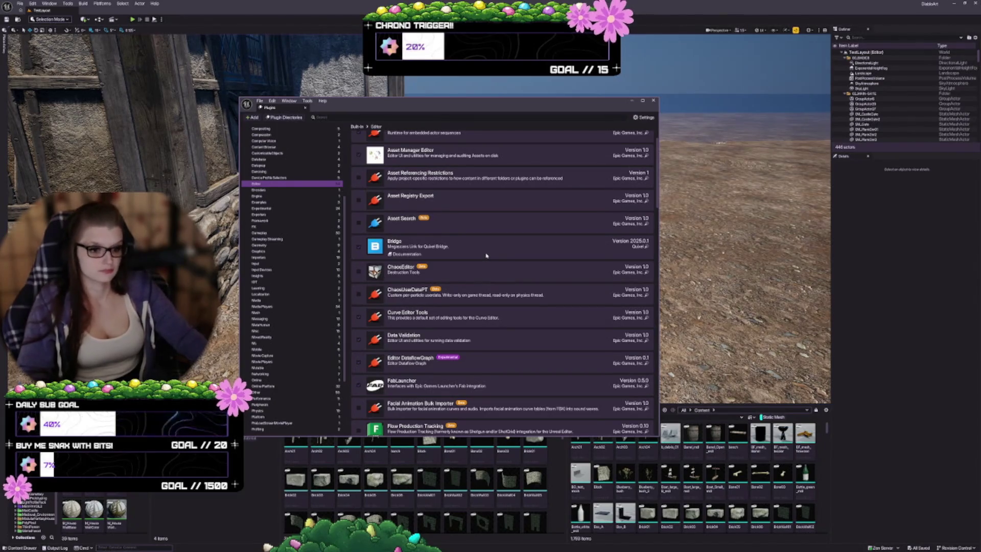
scroll(486, 257, "down", 2)
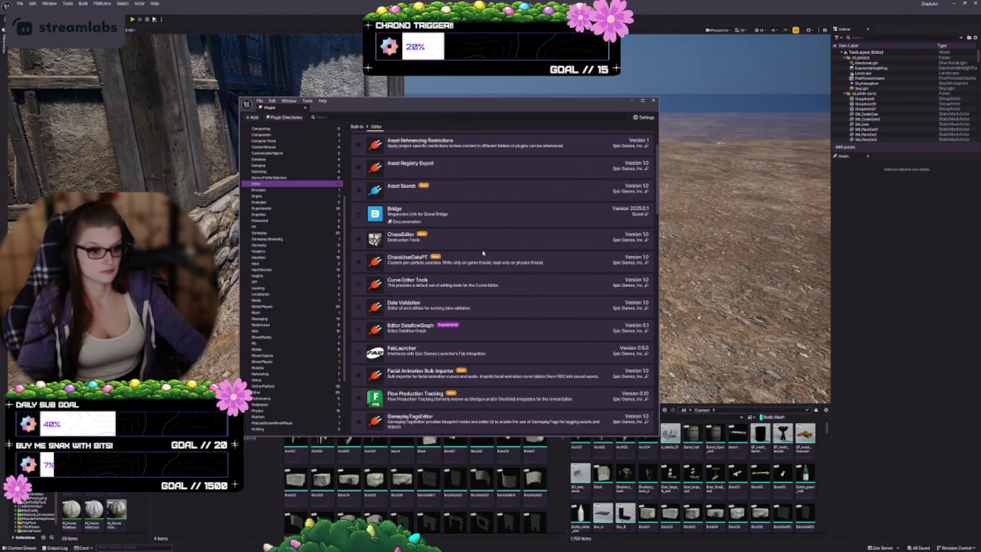
scroll(486, 256, "down", 2)
scroll(482, 254, "down", 8)
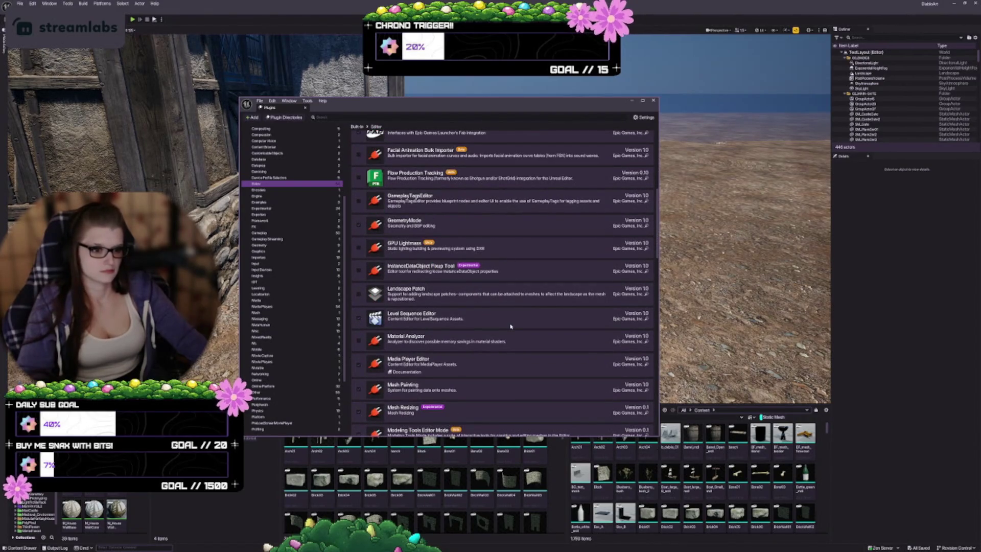
scroll(509, 327, "down", 5)
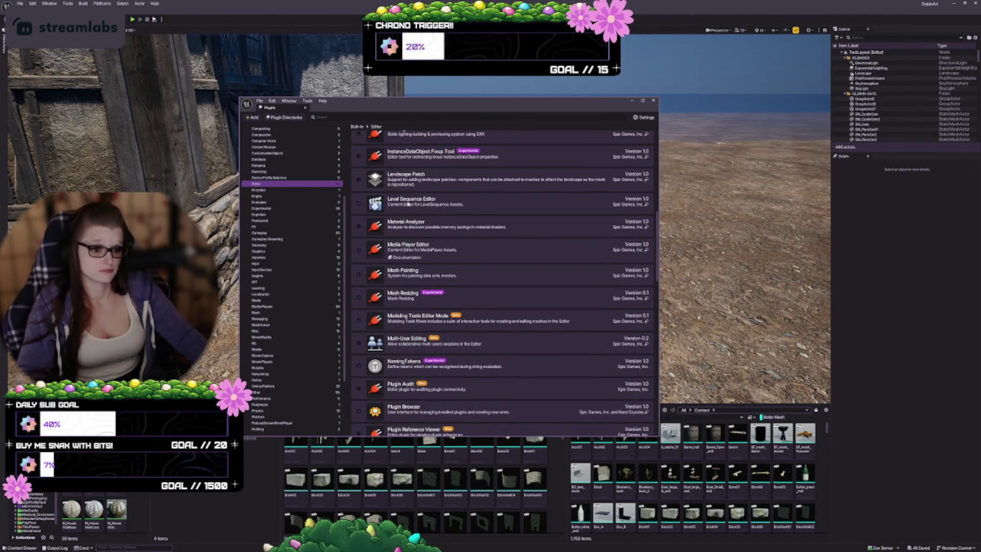
scroll(438, 298, "down", 4)
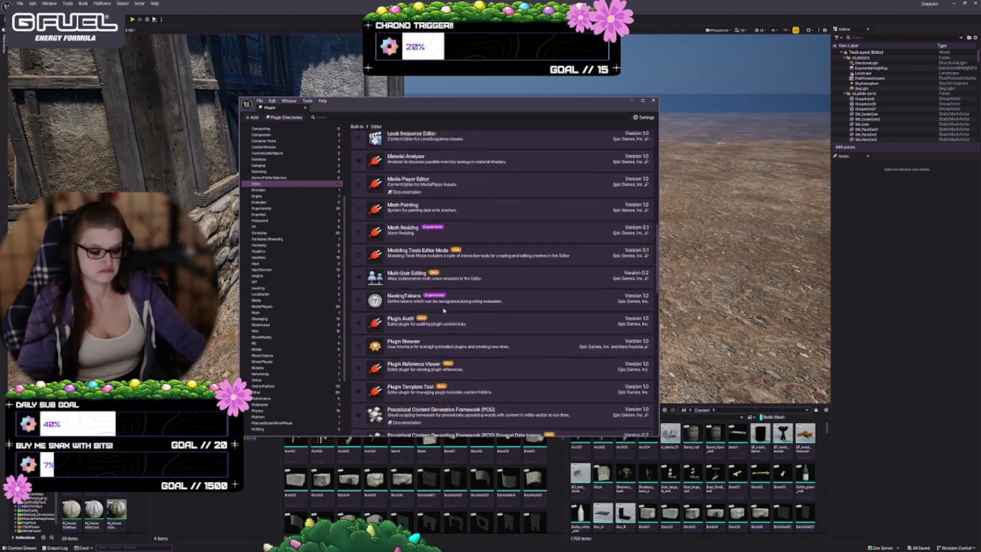
scroll(438, 297, "down", 7)
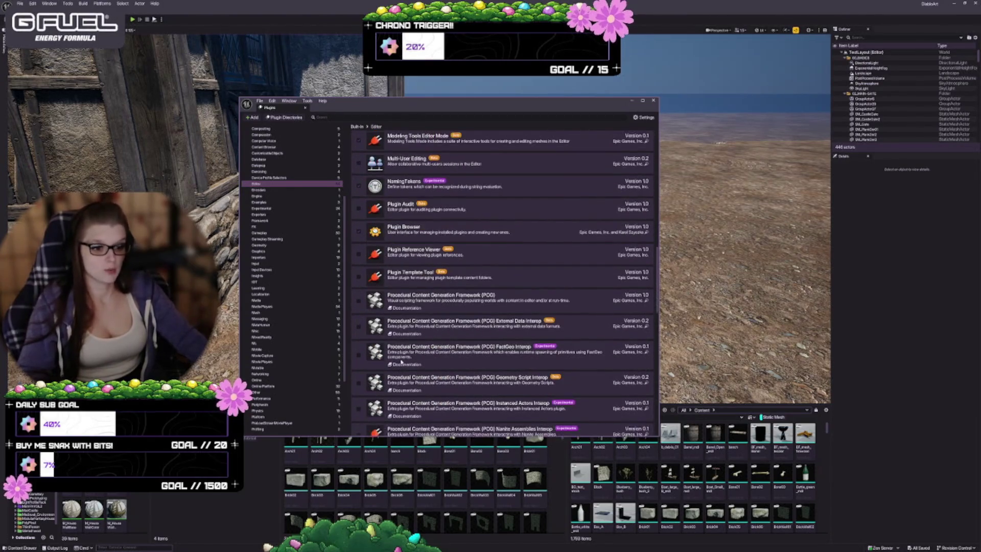
scroll(399, 354, "down", 2)
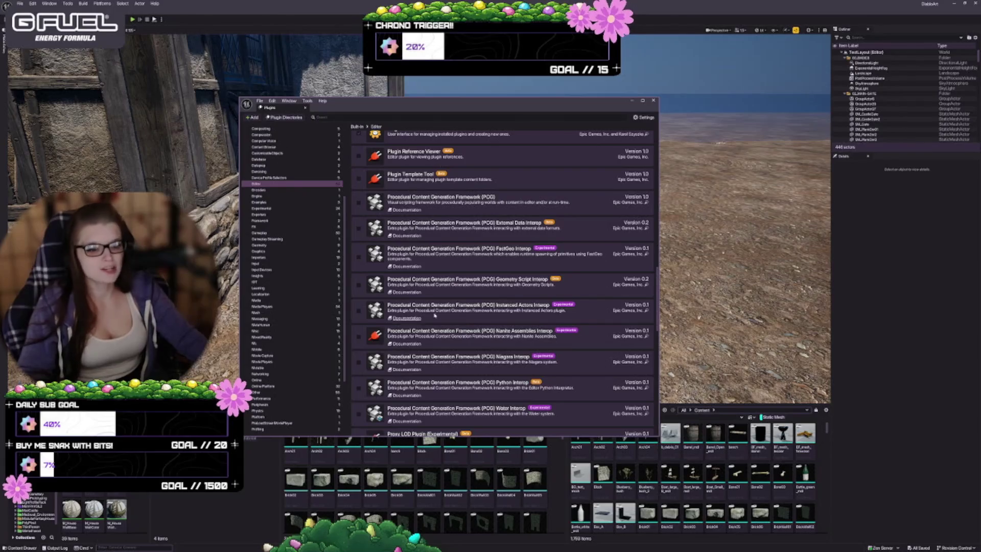
scroll(439, 303, "down", 7)
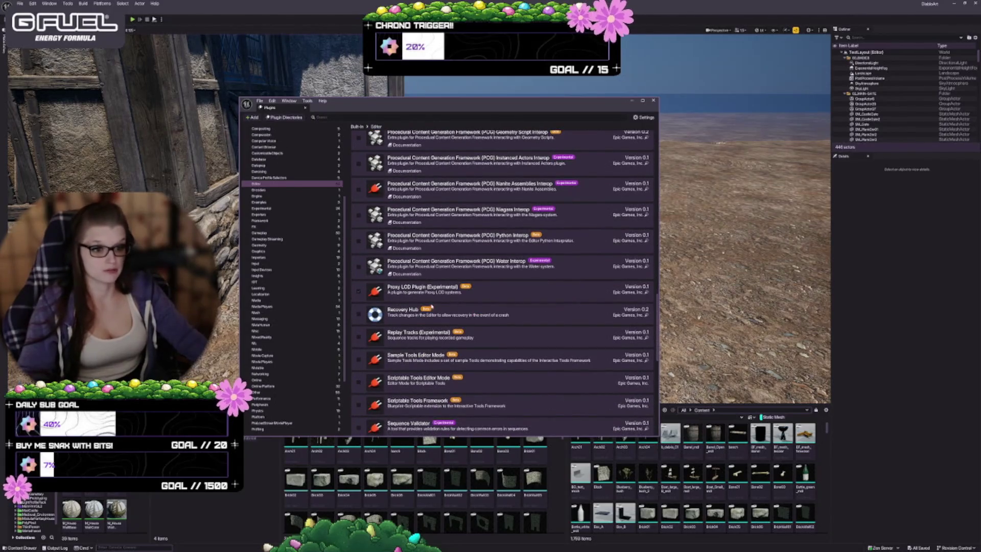
scroll(397, 343, "down", 5)
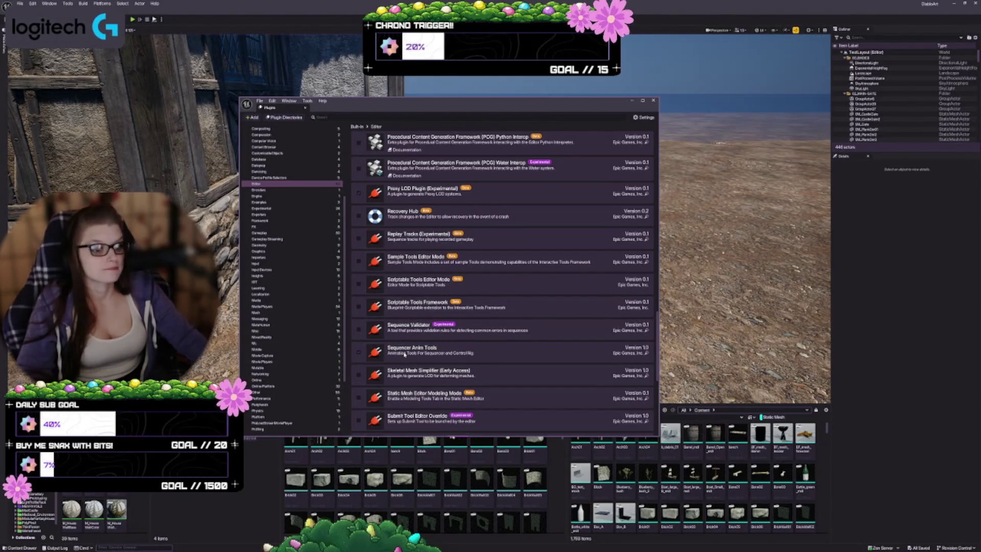
scroll(436, 329, "down", 2)
scroll(436, 329, "down", 1)
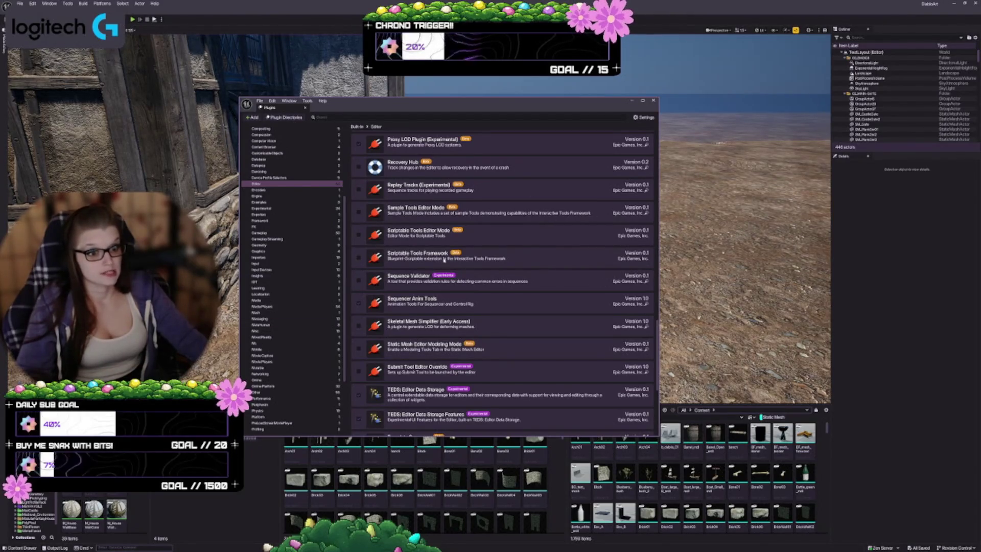
scroll(511, 270, "down", 3)
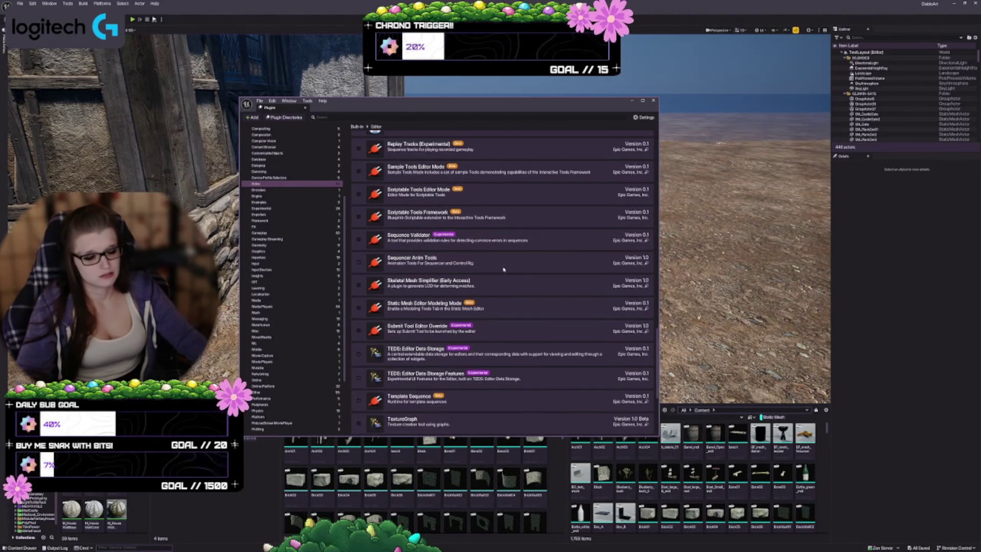
scroll(512, 276, "down", 1)
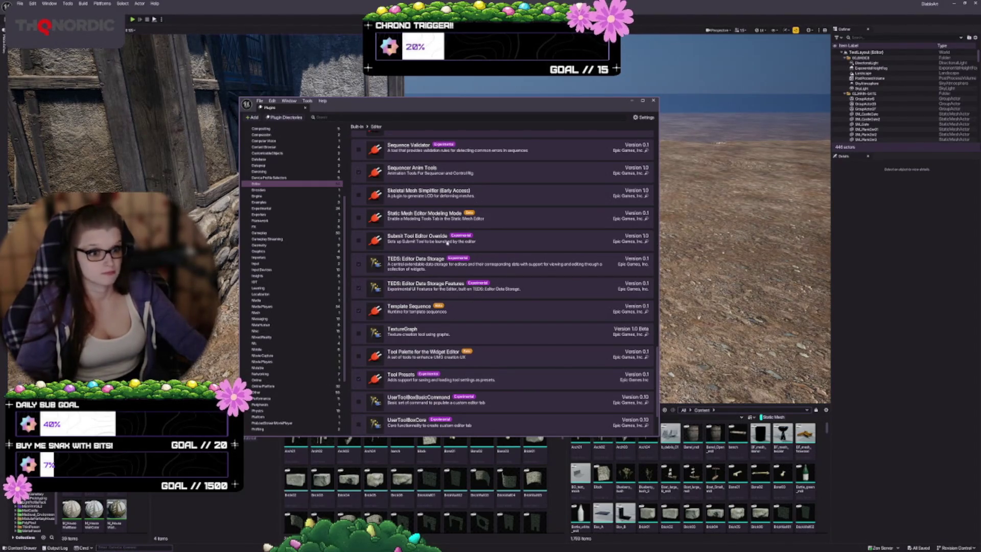
scroll(447, 242, "down", 4)
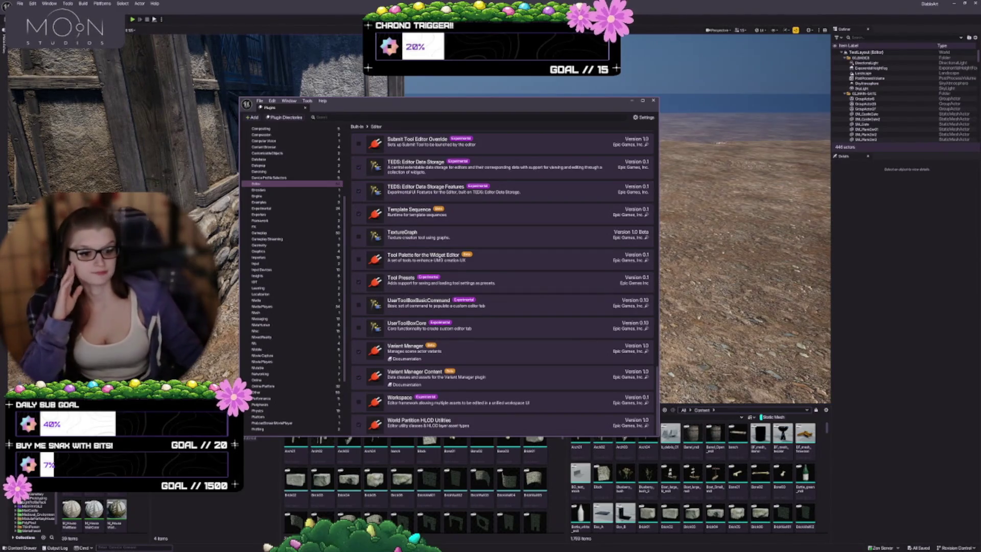
Return to the top of the category list and show All Plugins.
scroll(301, 184, "up", 5)
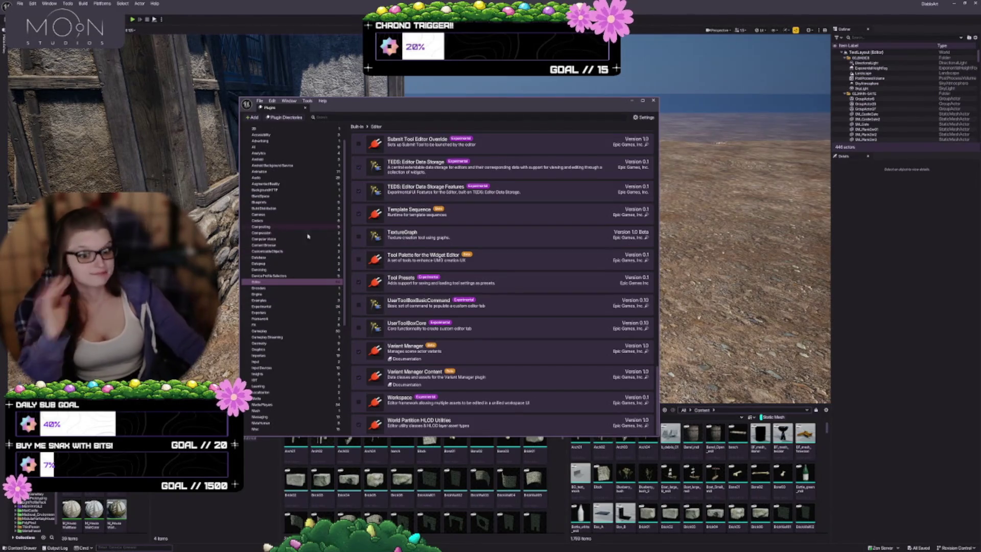
scroll(294, 259, "up", 3)
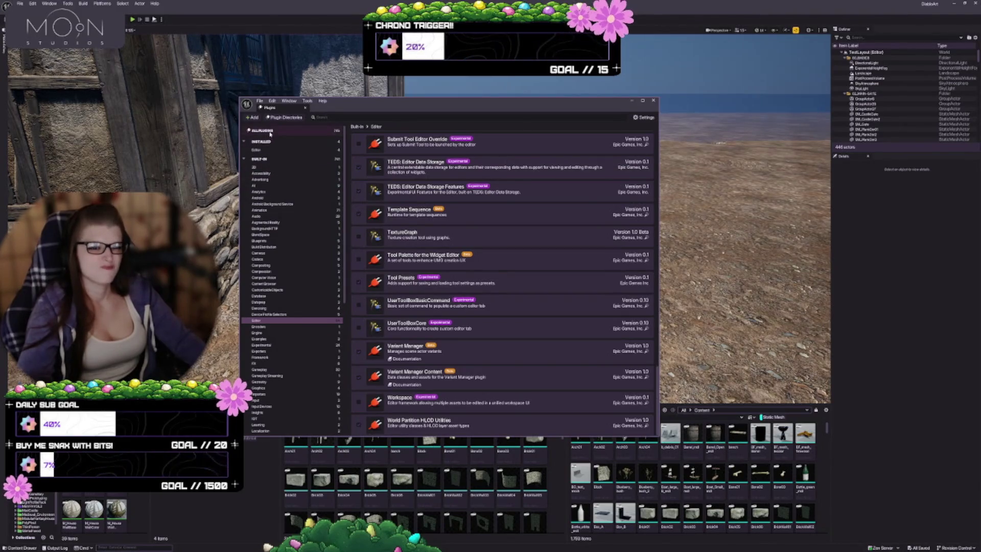
left_click(270, 132)
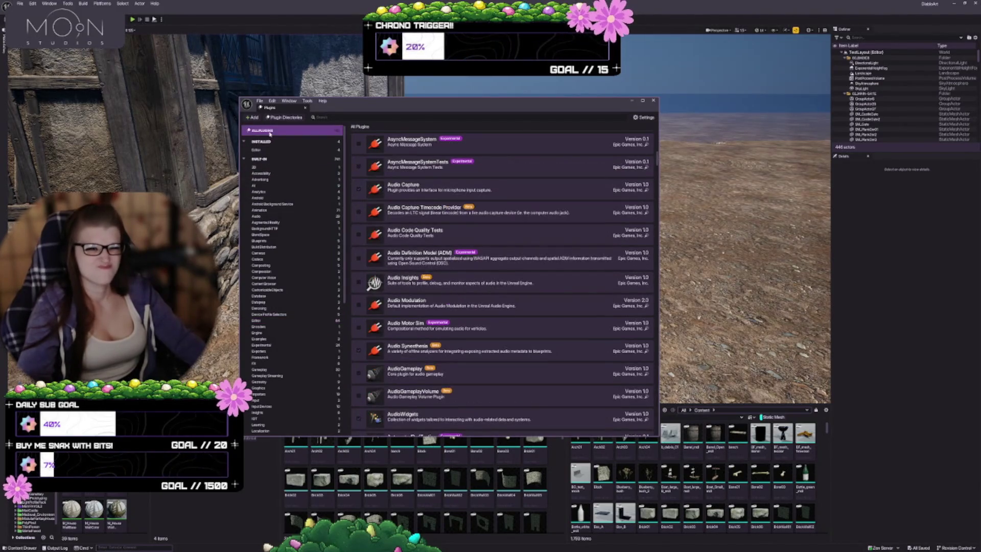
Search the plugin list for 'sequenc'.
left_click(328, 117)
type("sd")
key("BackSpace")
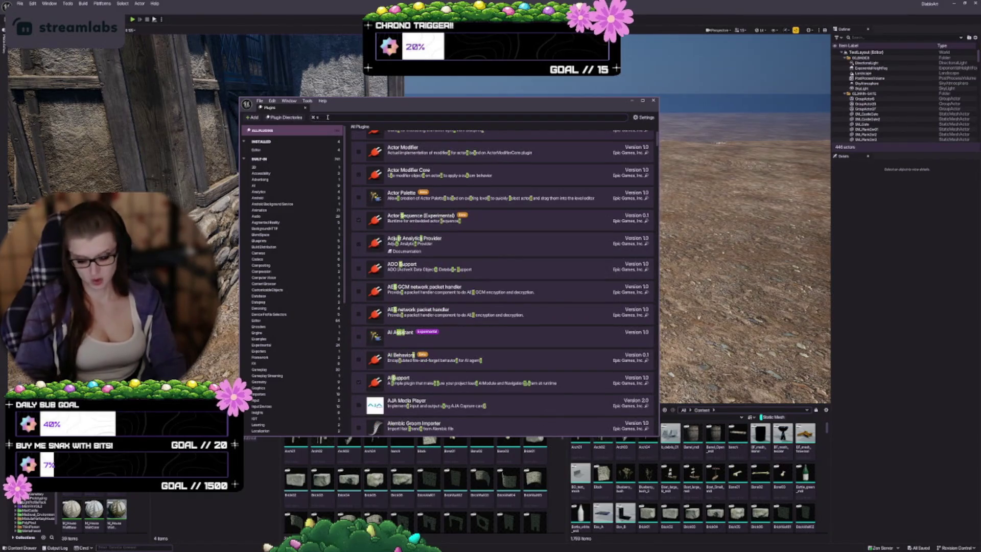
type("equenc")
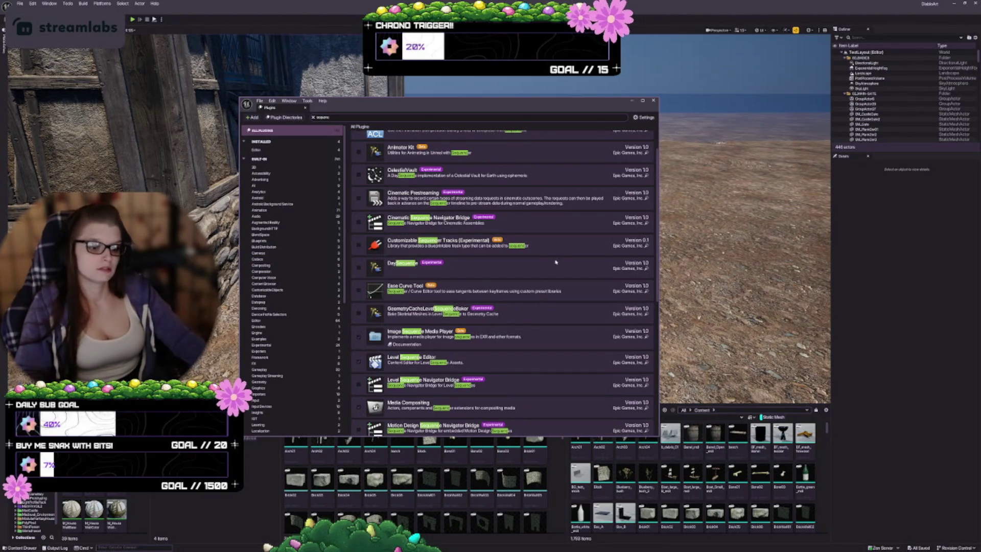
scroll(556, 260, "up", 2)
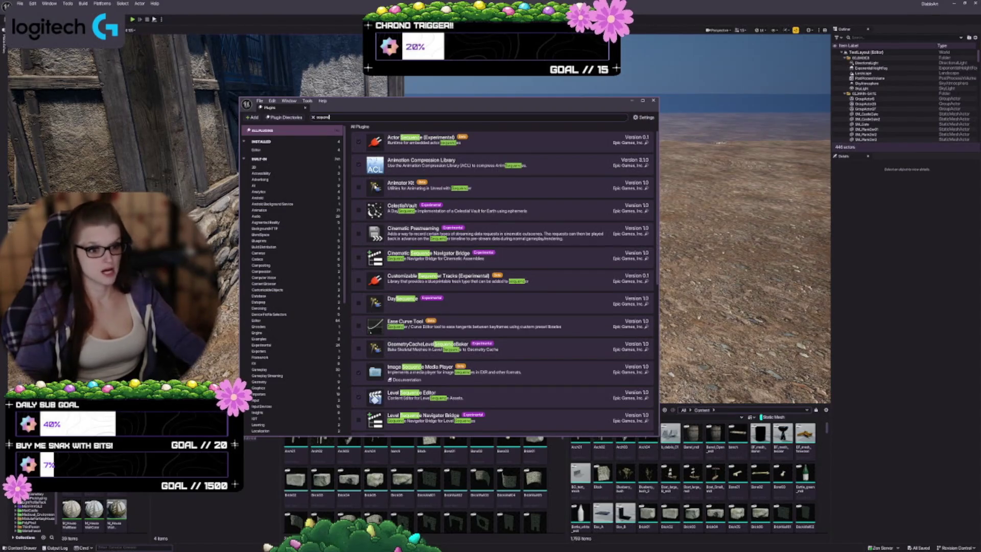
Enable the experimental CelestialVault plugin, accepting the warning, and browse the sequencer results.
left_click(359, 211)
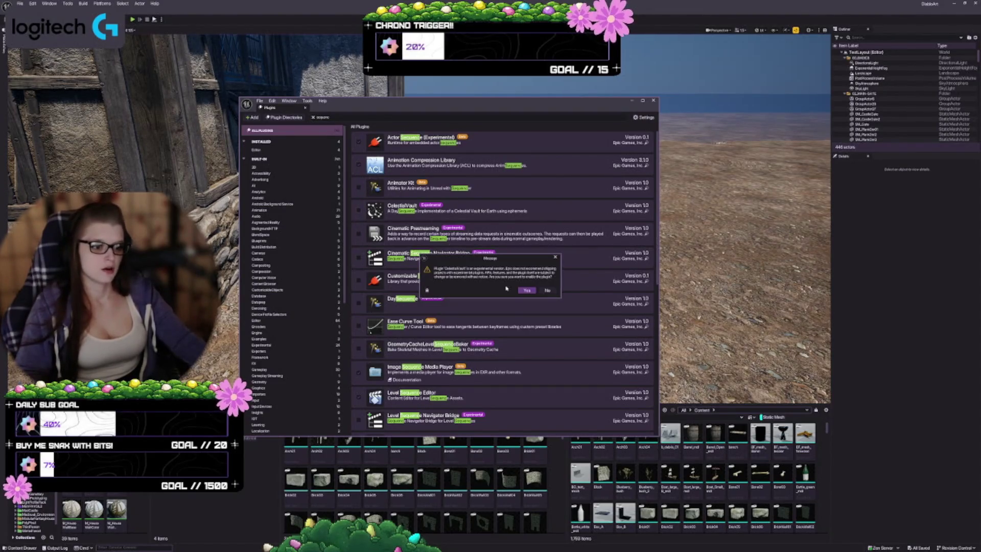
left_click(526, 290)
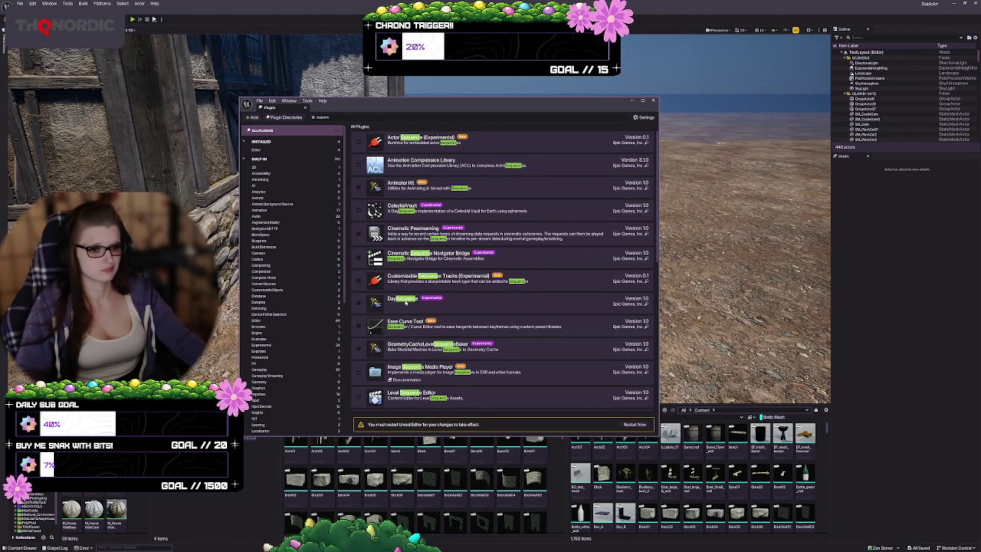
scroll(472, 311, "down", 1)
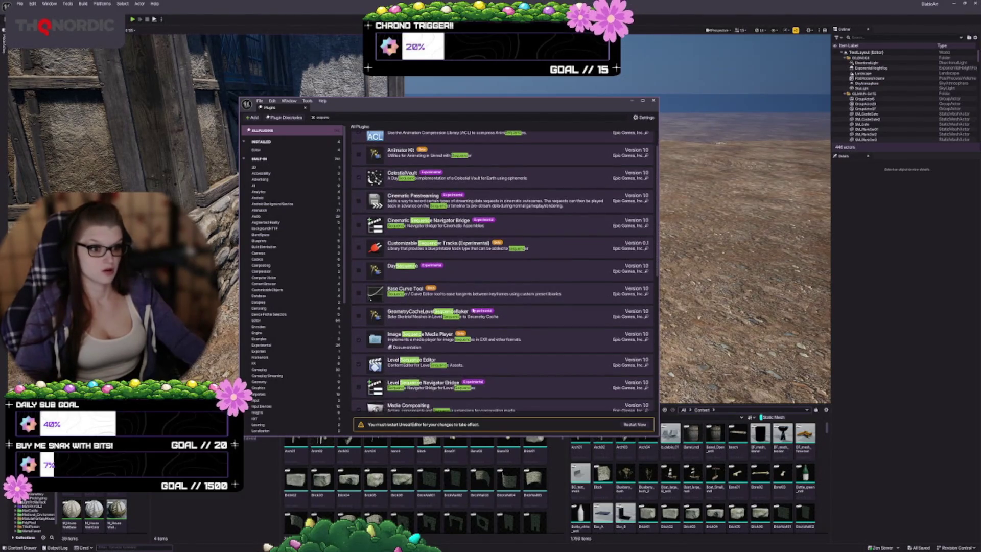
scroll(469, 315, "down", 1)
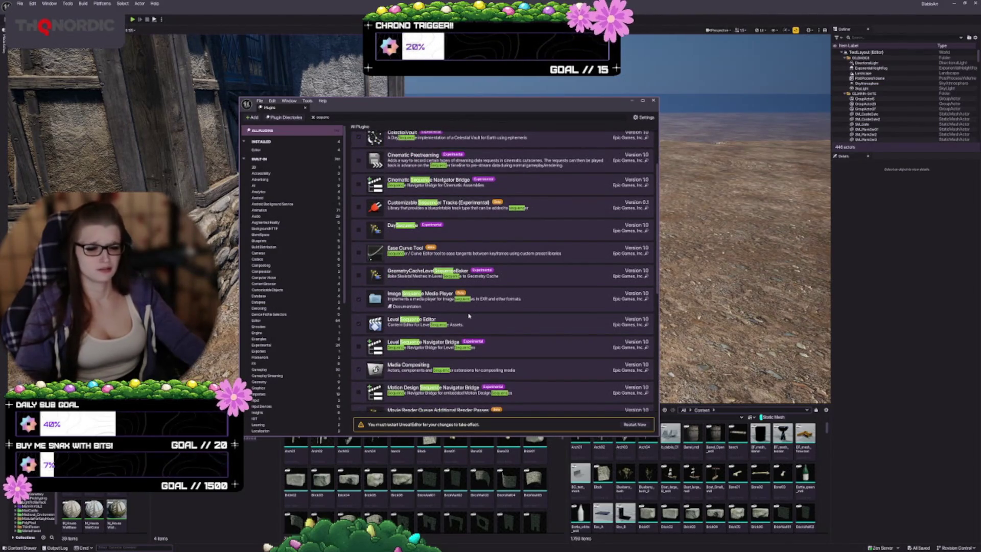
scroll(469, 317, "down", 1)
scroll(468, 318, "down", 1)
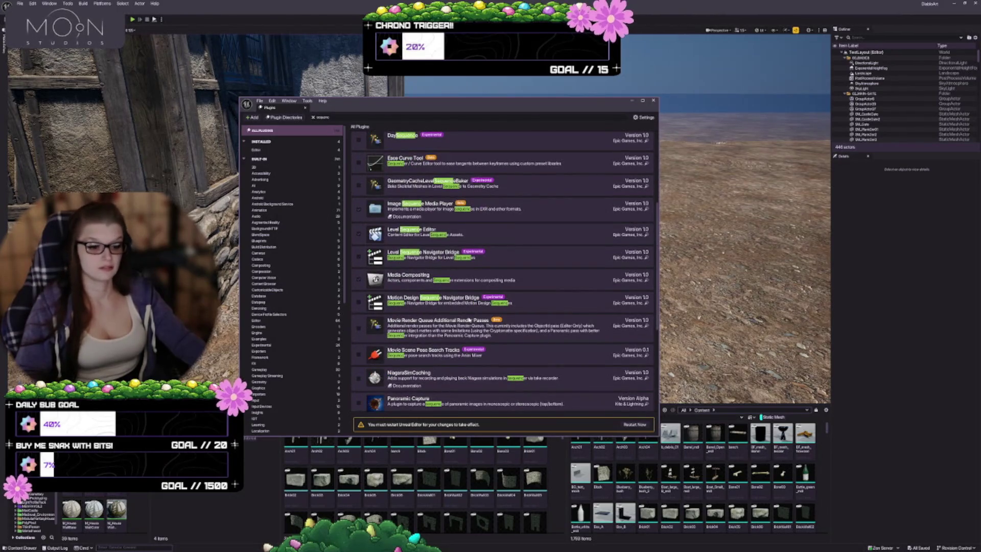
scroll(469, 320, "down", 1)
scroll(469, 318, "down", 1)
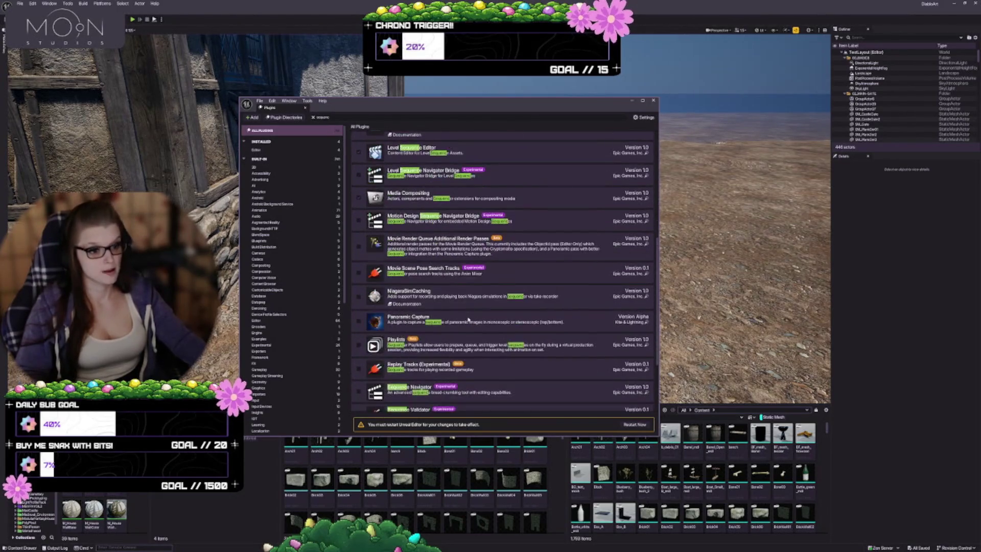
scroll(440, 302, "down", 1)
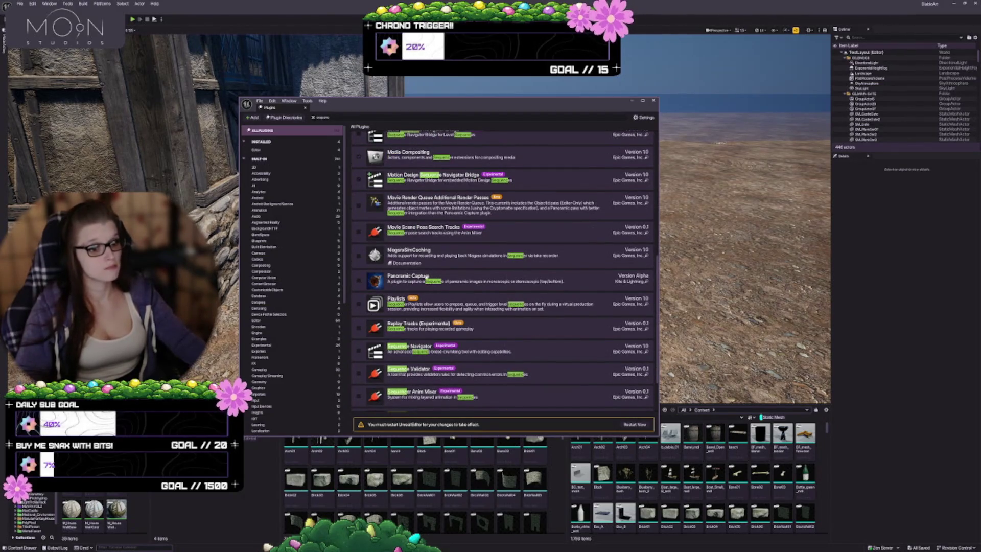
scroll(437, 277, "down", 1)
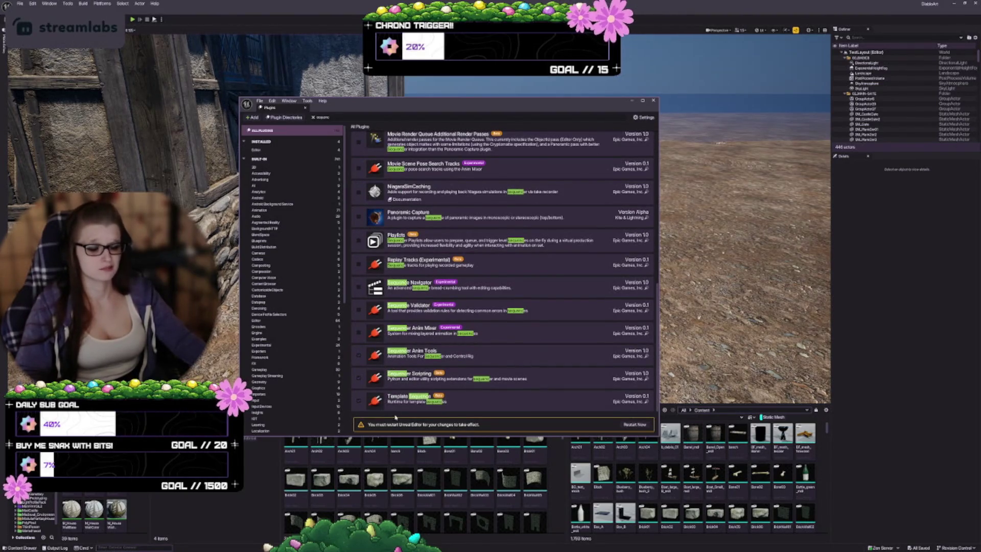
left_click(330, 118)
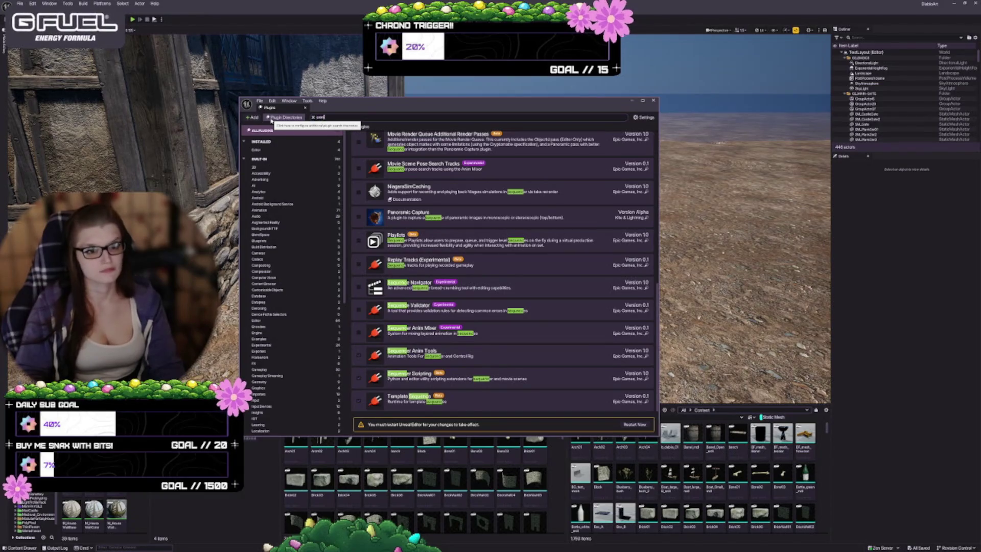
Search 'anim' and enable the beta Animator Kit plugin, confirming the warning.
type("anim")
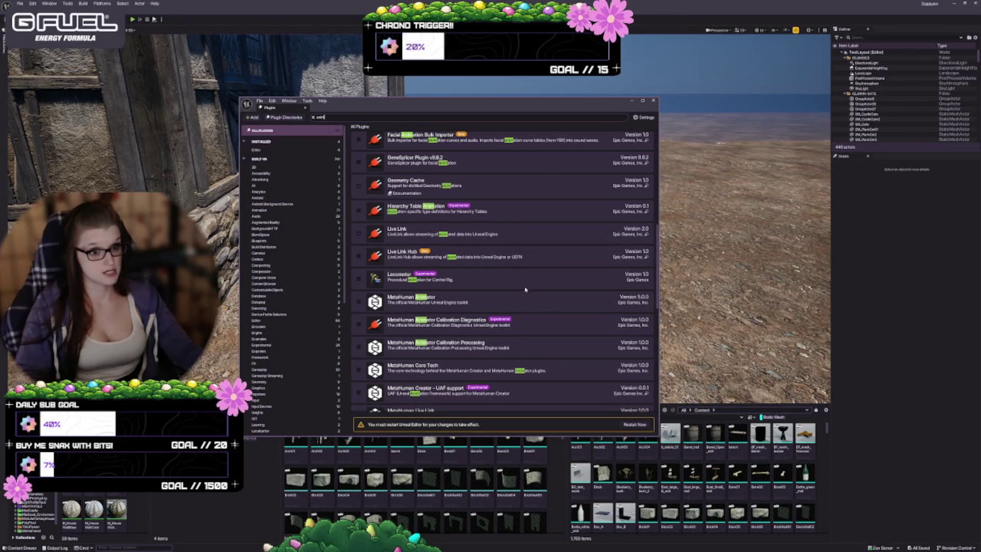
scroll(525, 290, "up", 10)
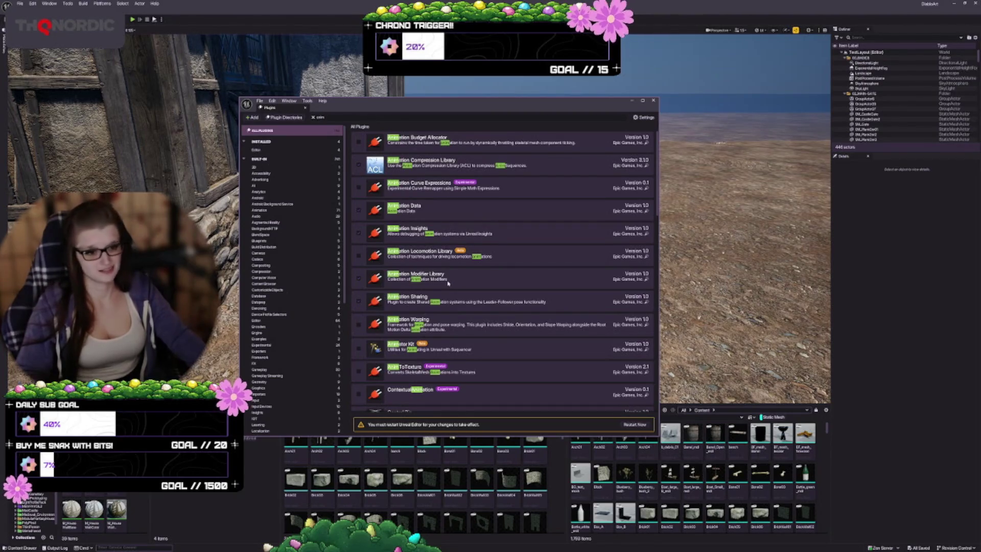
scroll(439, 294, "down", 1)
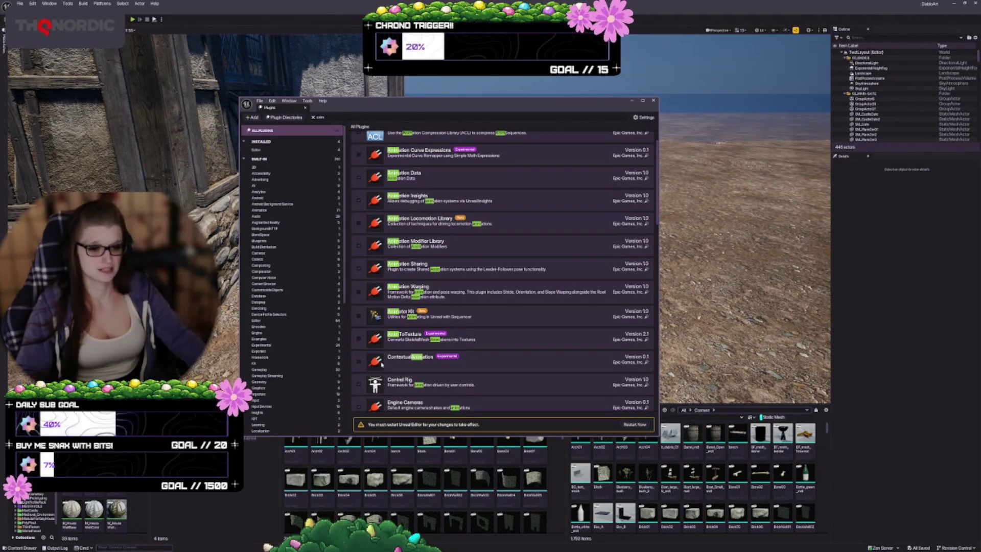
left_click(360, 317)
left_click(527, 292)
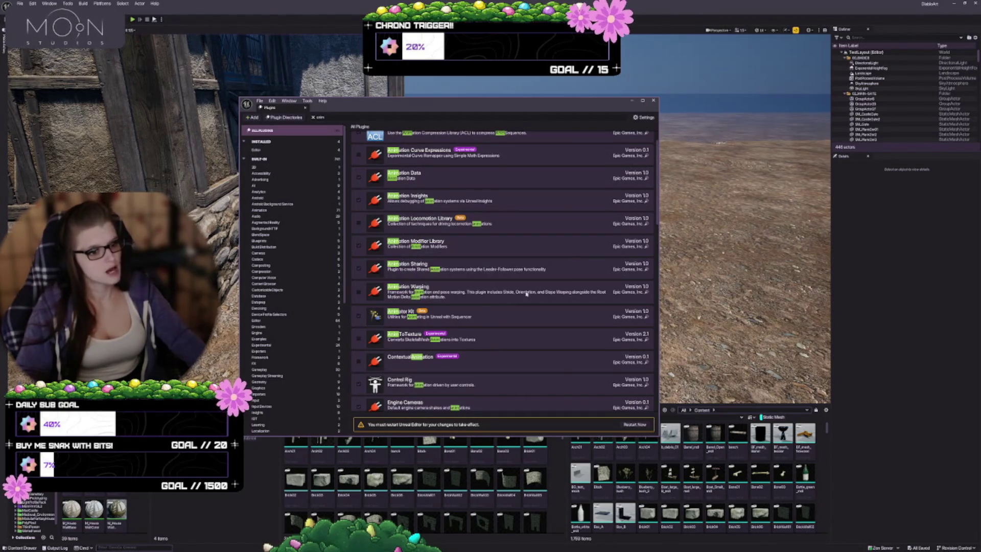
Scroll through the animation-related plugin results.
scroll(460, 197, "down", 2)
scroll(460, 215, "down", 2)
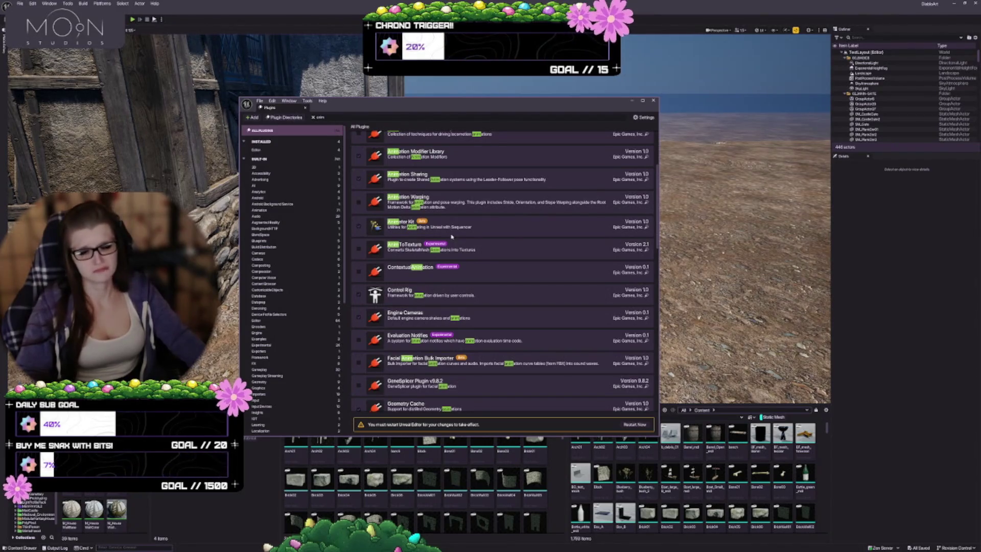
scroll(453, 235, "down", 2)
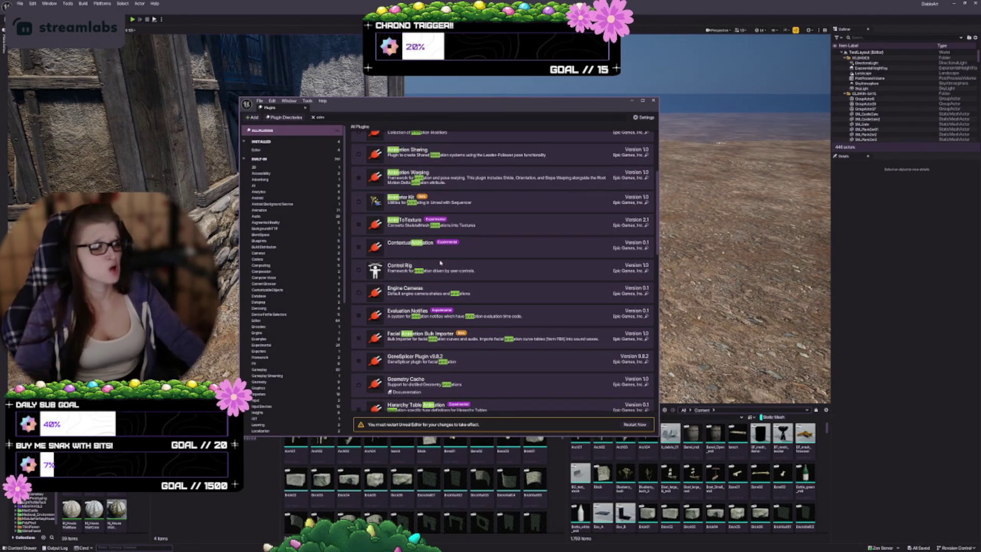
scroll(438, 264, "down", 5)
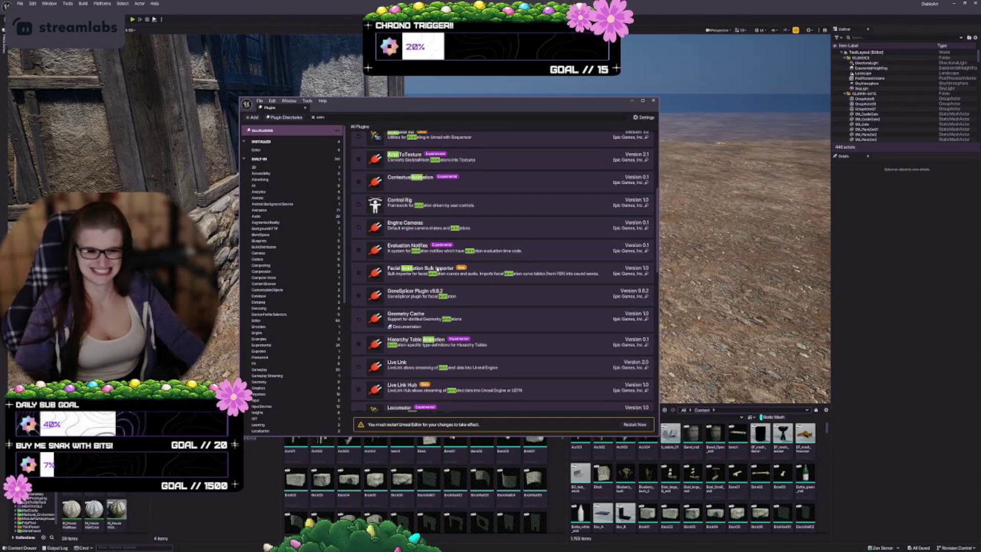
scroll(437, 270, "down", 3)
scroll(437, 270, "down", 5)
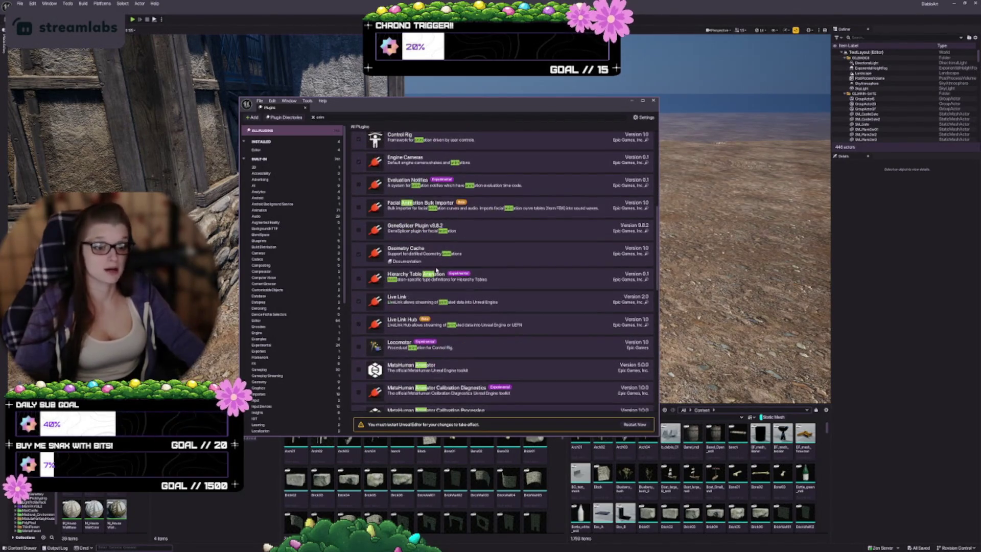
scroll(429, 278, "down", 2)
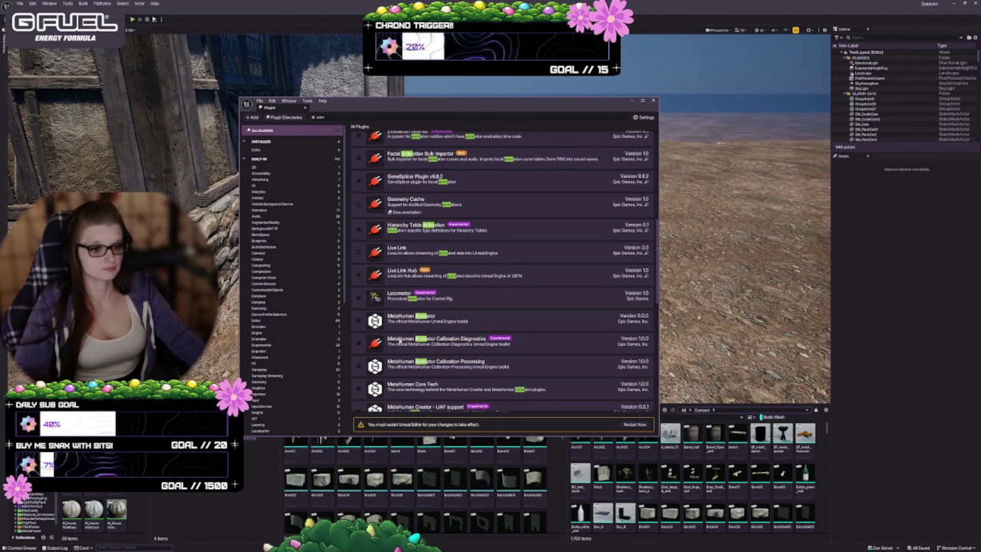
scroll(424, 321, "down", 12)
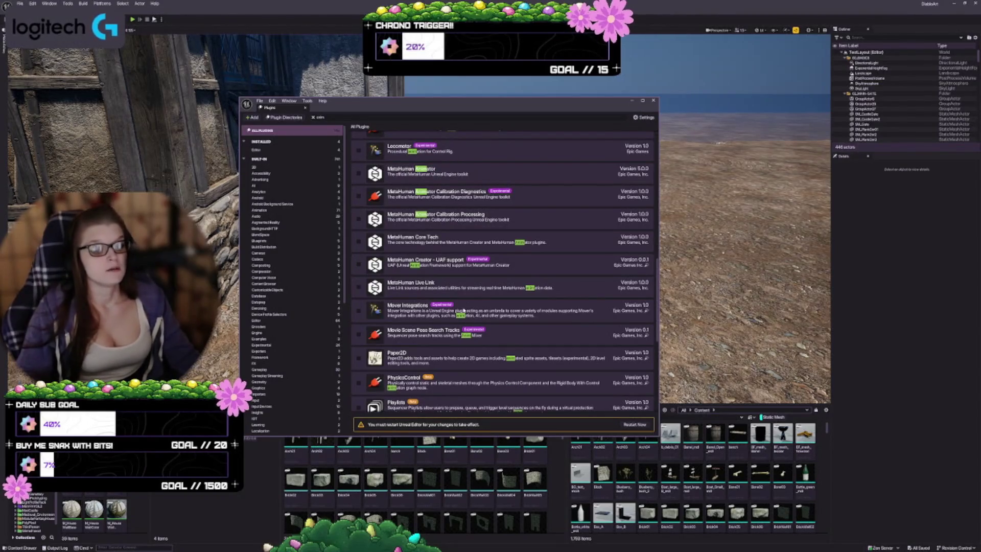
scroll(465, 307, "down", 3)
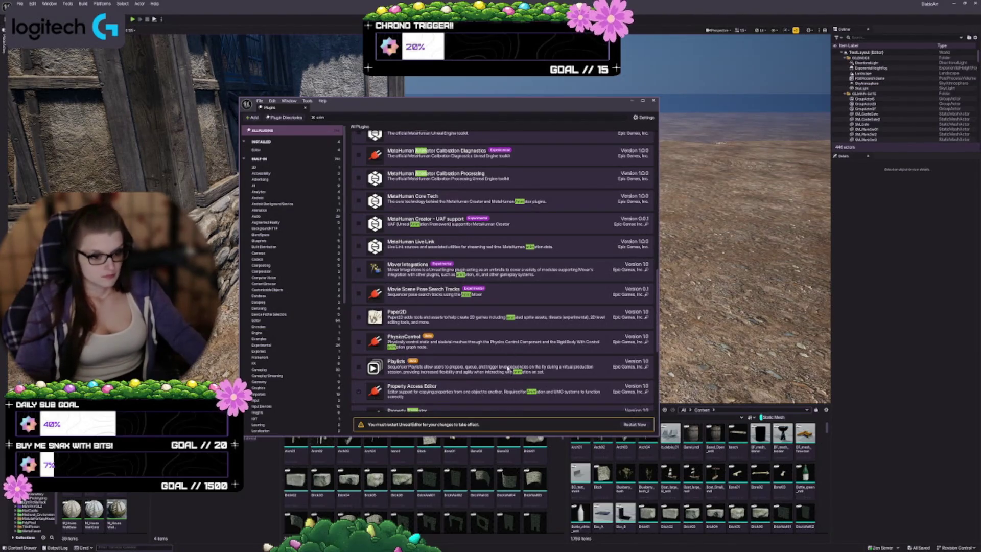
scroll(511, 347, "down", 3)
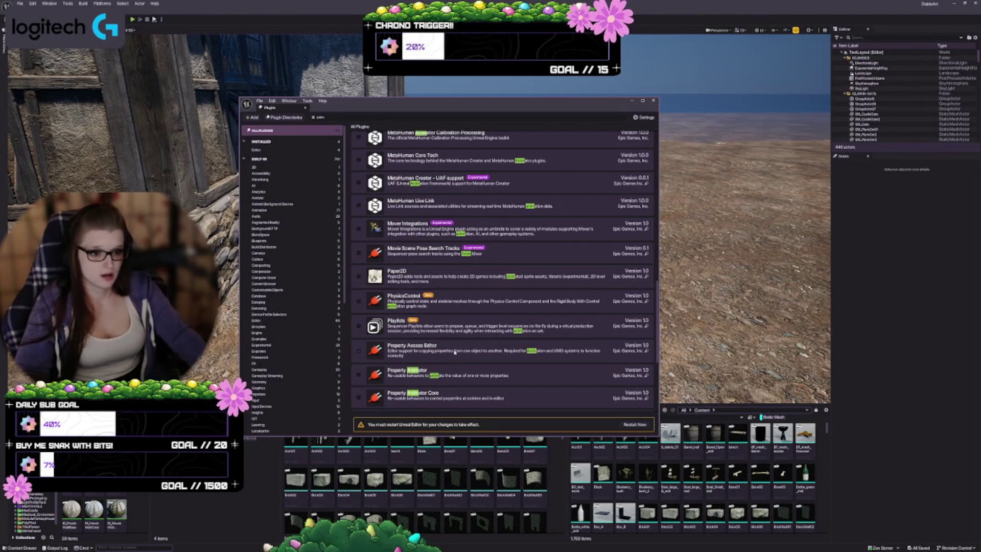
scroll(446, 349, "down", 3)
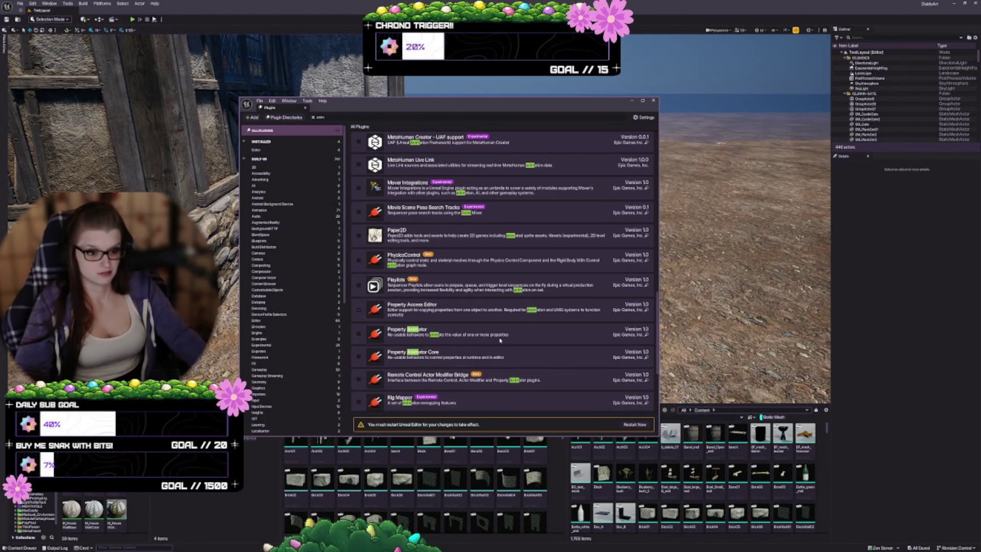
scroll(503, 339, "down", 1)
scroll(503, 338, "down", 2)
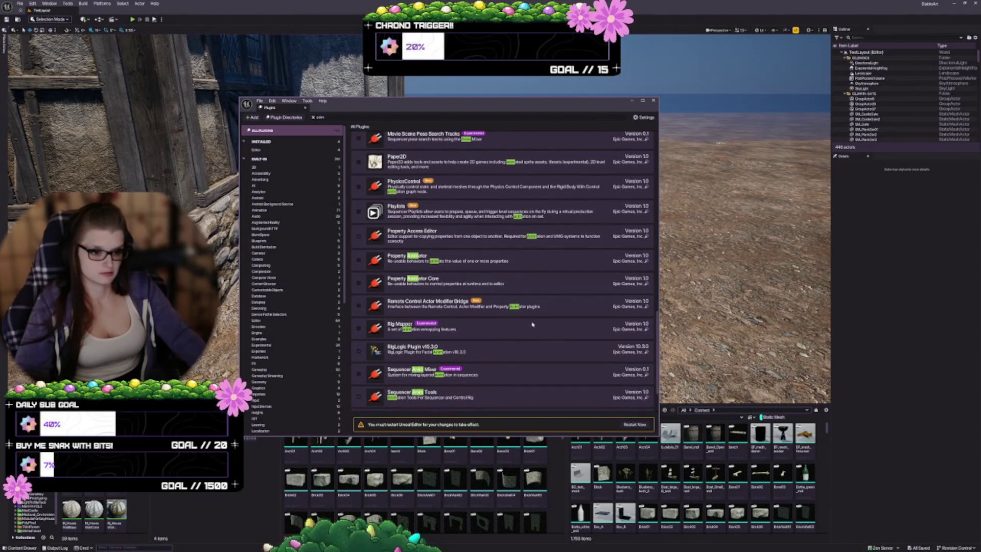
scroll(532, 324, "down", 1)
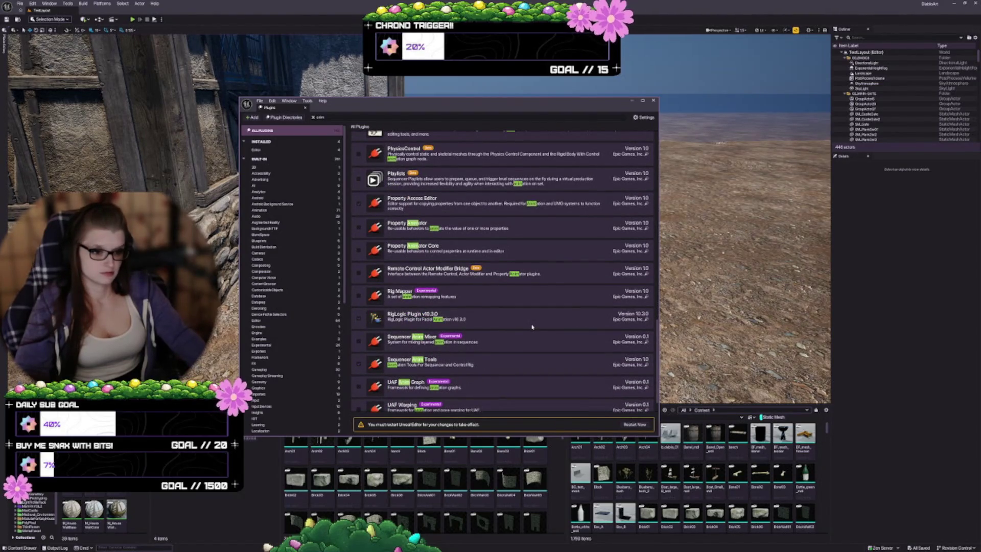
scroll(532, 327, "down", 1)
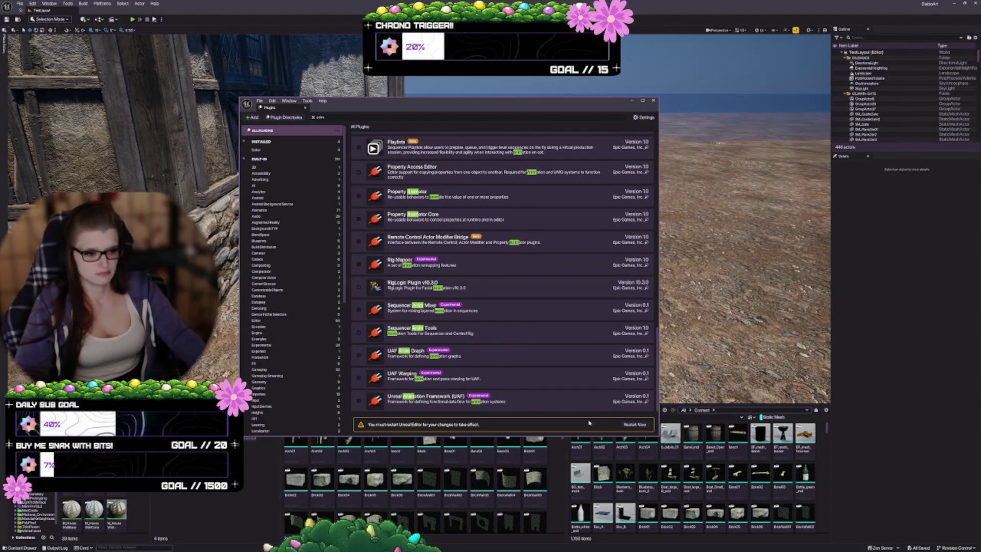
Restart the editor to apply the plugin changes, then close the Plugins window.
left_click(633, 425)
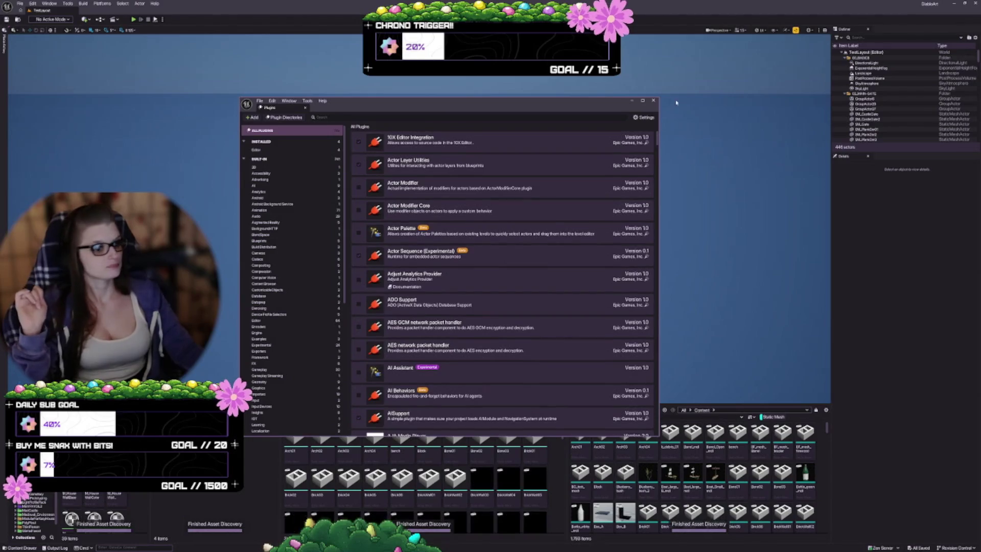
left_click(653, 100)
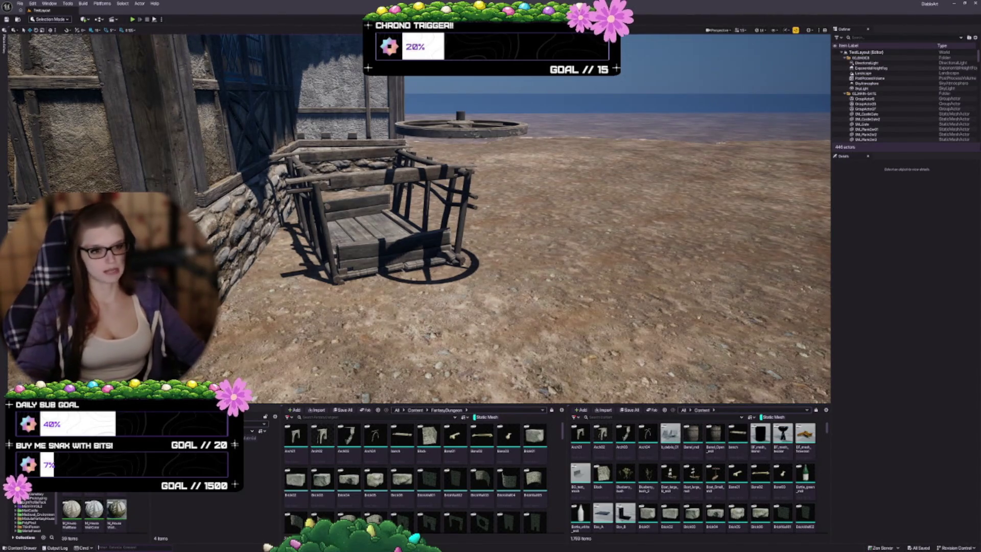
Select SM_WagonWheel01, simulate physics to watch it fall, then stop to reset it.
key("d")
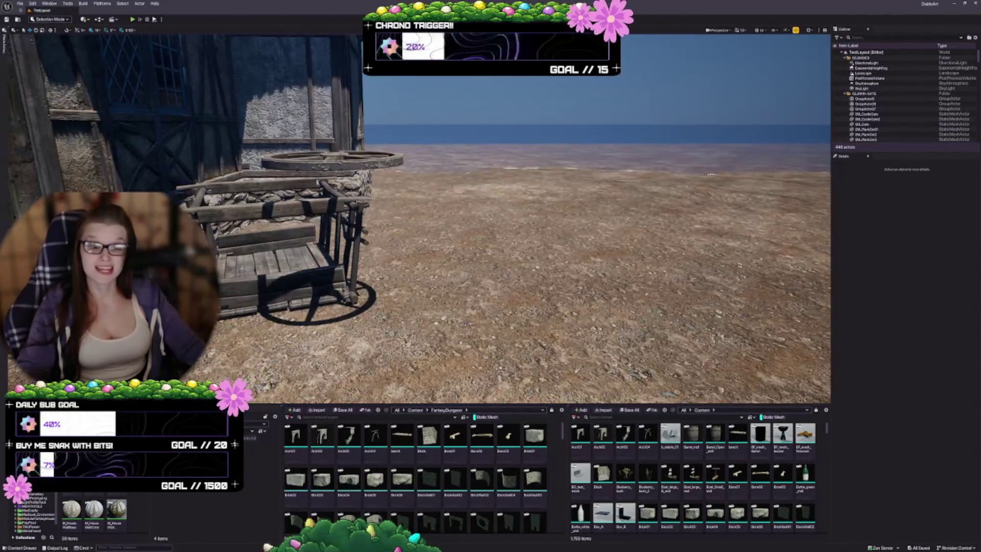
left_click(332, 159)
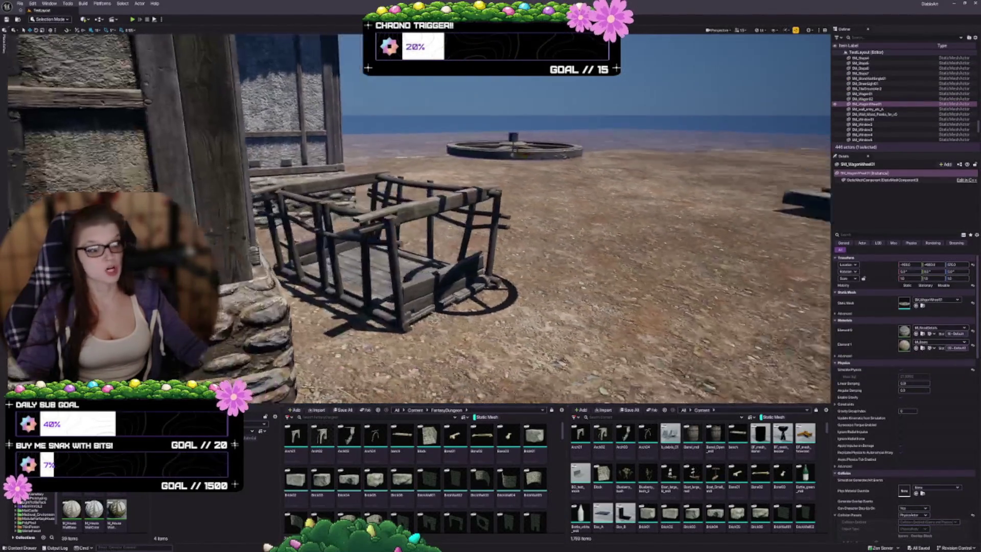
key("d")
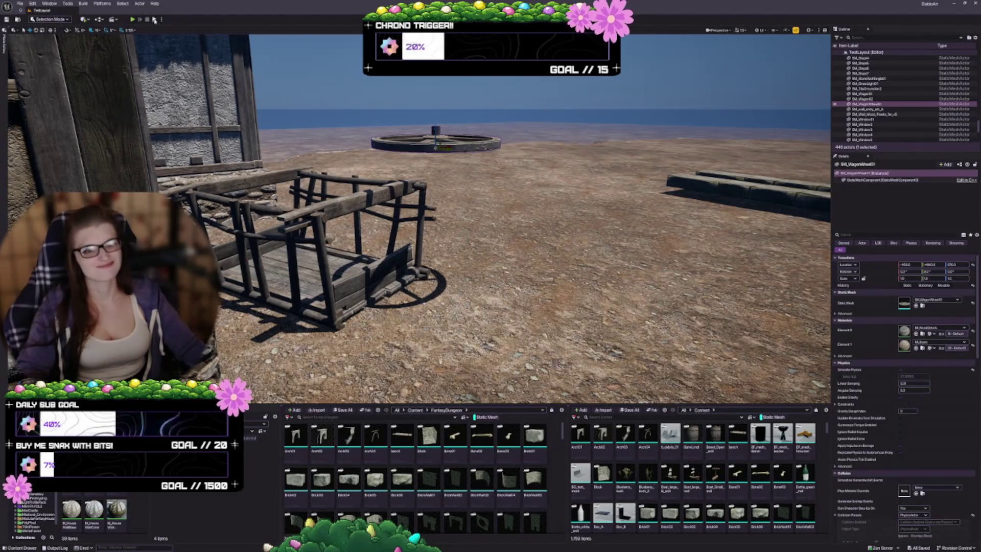
key("alt+s")
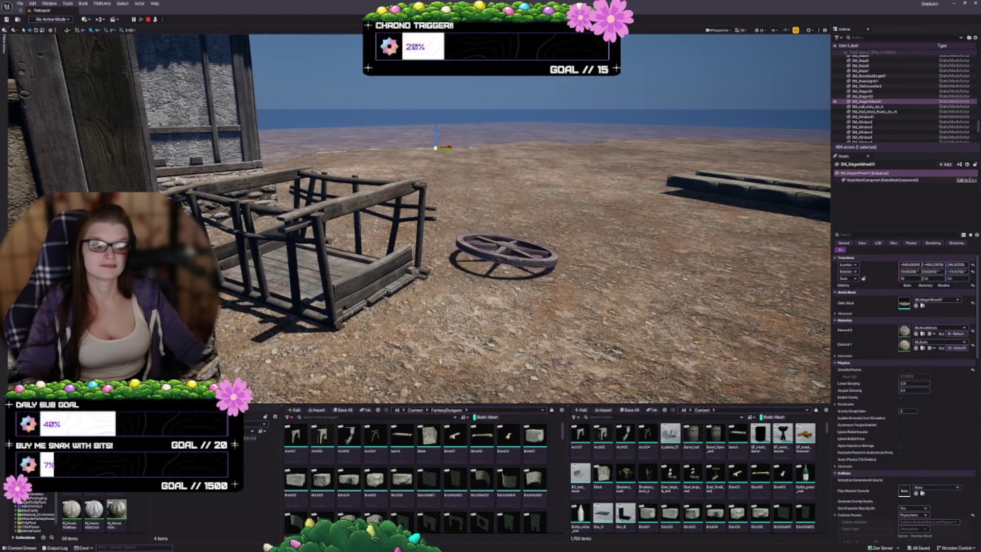
left_click(148, 19)
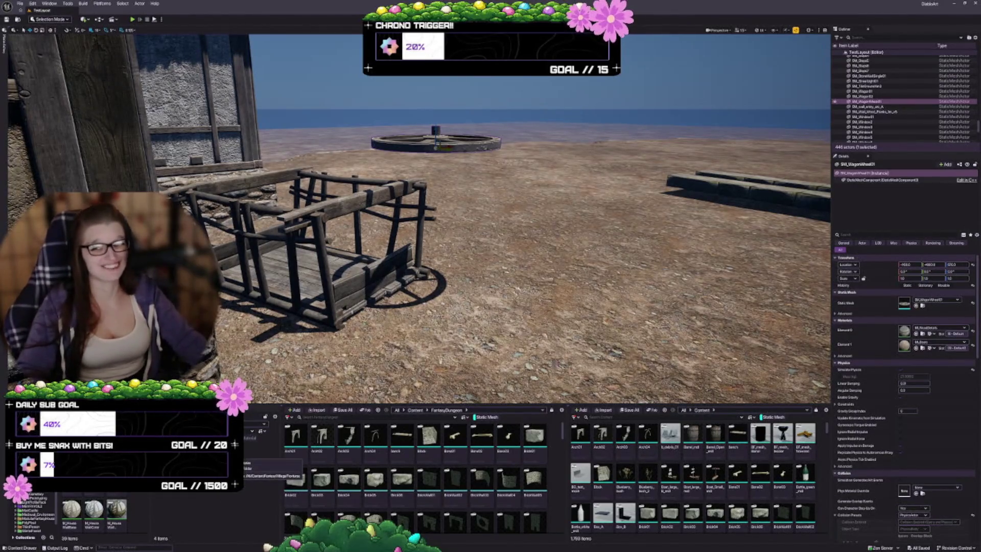
mouse_move(460, 256)
left_mouse_down()
mouse_move(562, 255)
mouse_move(409, 255)
mouse_move(459, 266)
mouse_move(454, 255)
left_mouse_up()
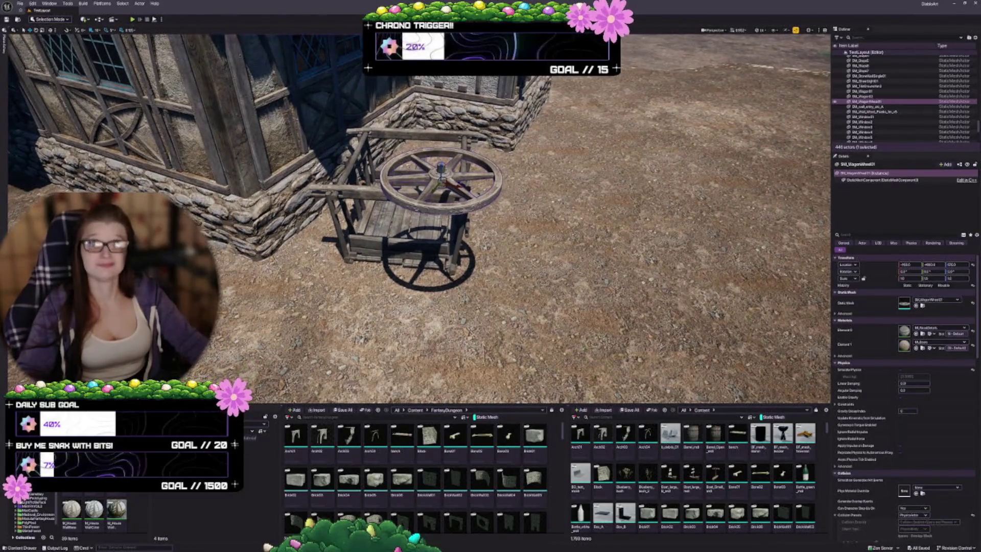
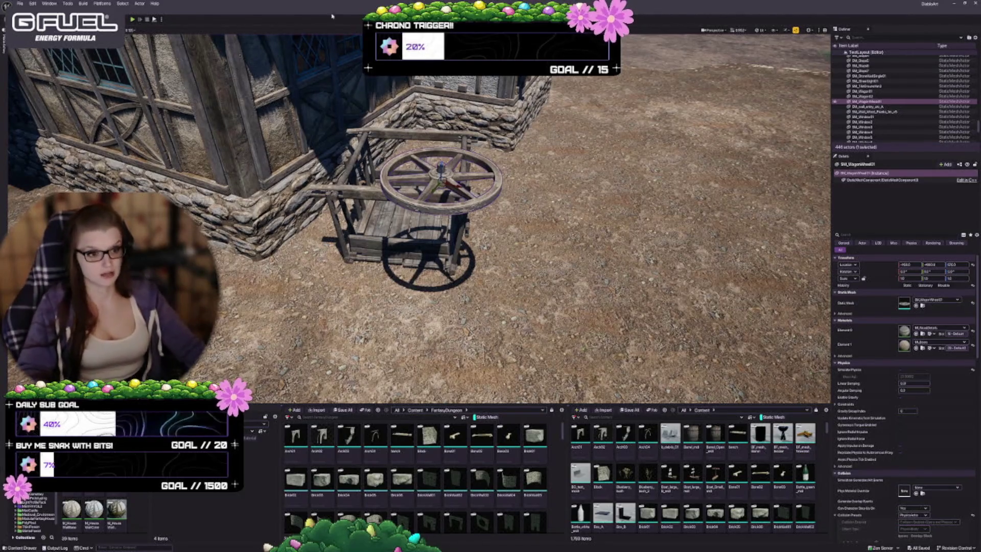
Rotate the wagon wheel upright and slide it against the cart's side.
mouse_move(440, 214)
left_mouse_down()
mouse_move(373, 215)
mouse_move(375, 146)
left_mouse_up()
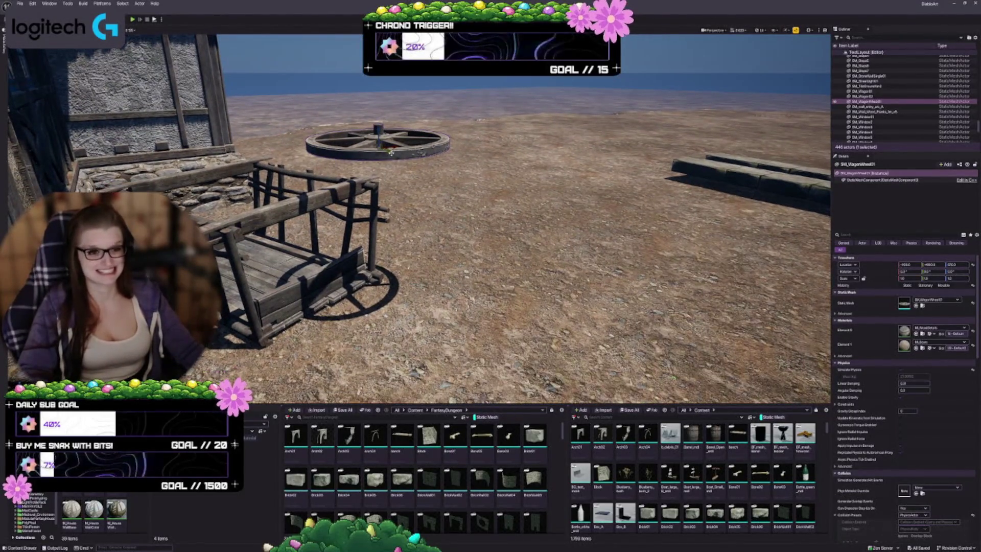
key("e")
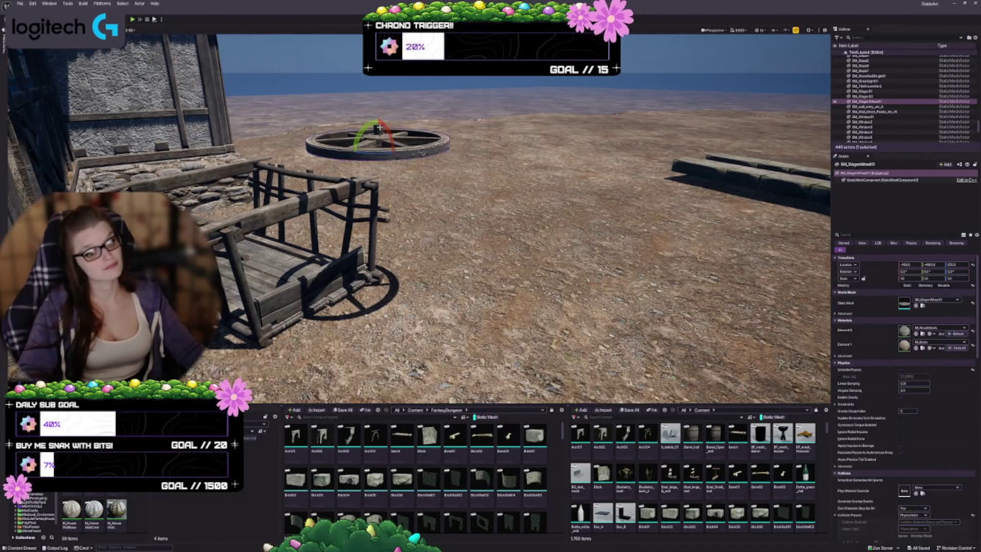
left_click_drag(381, 153, 380, 122)
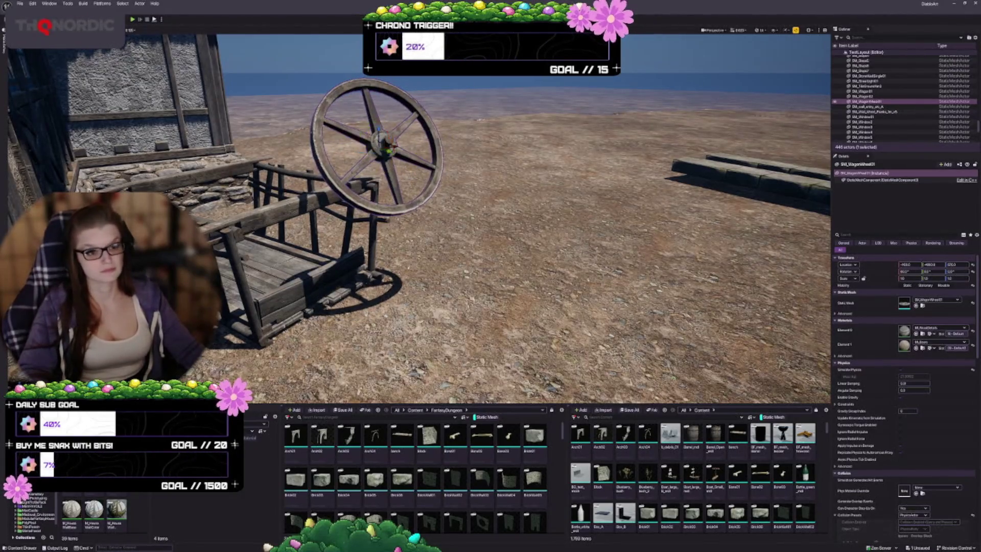
scroll(358, 204, "up", 2)
key("d")
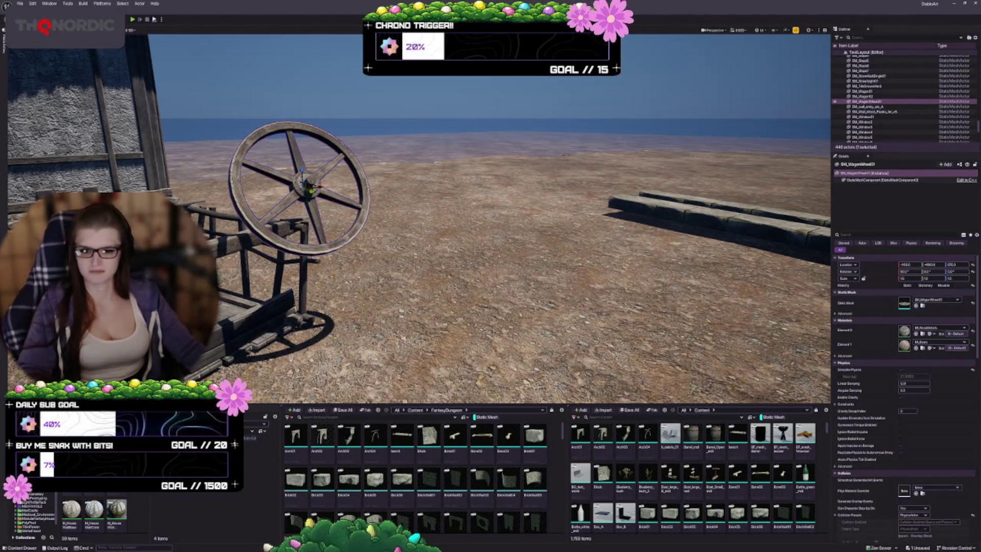
key("a")
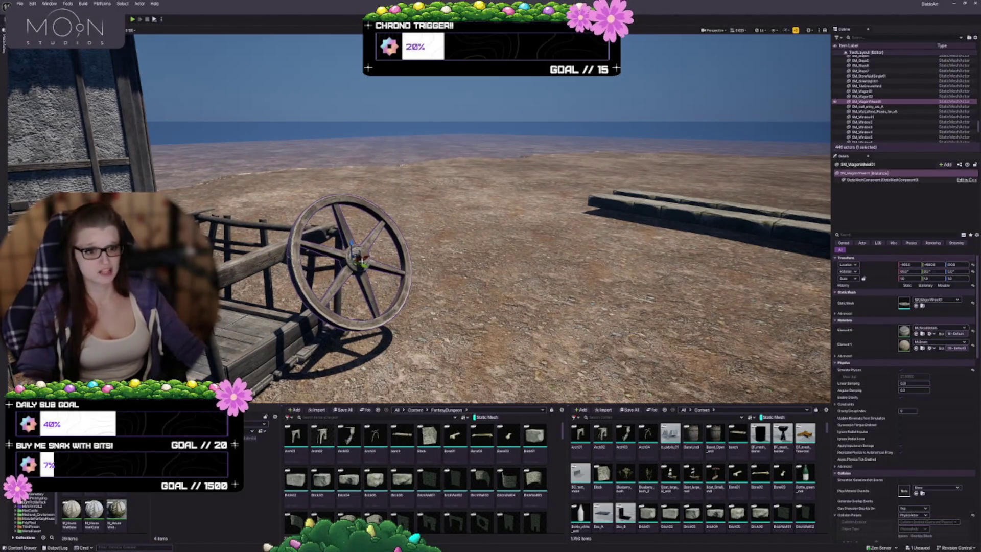
left_click_drag(361, 264, 378, 258)
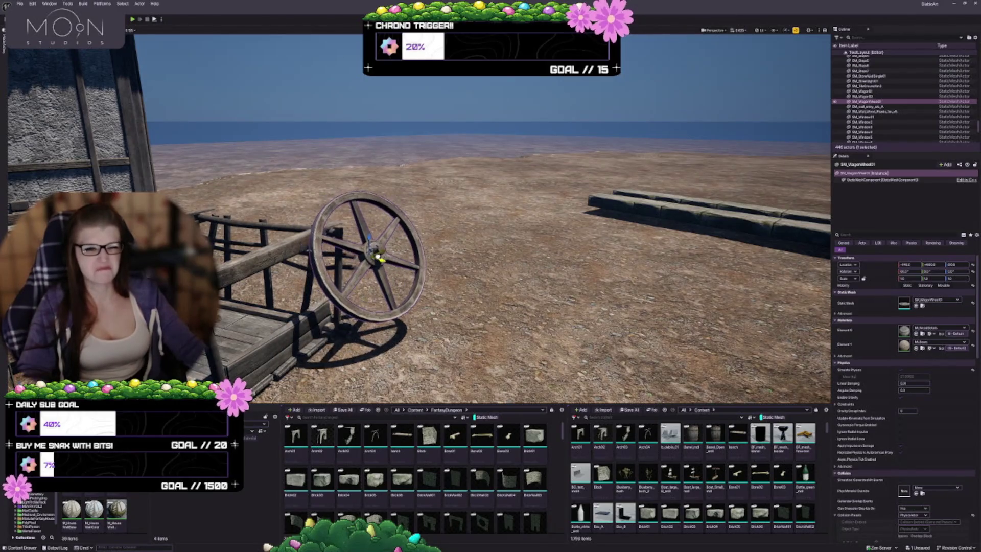
Frame the wagon and run Simulate to test the wheel under physics.
key("w")
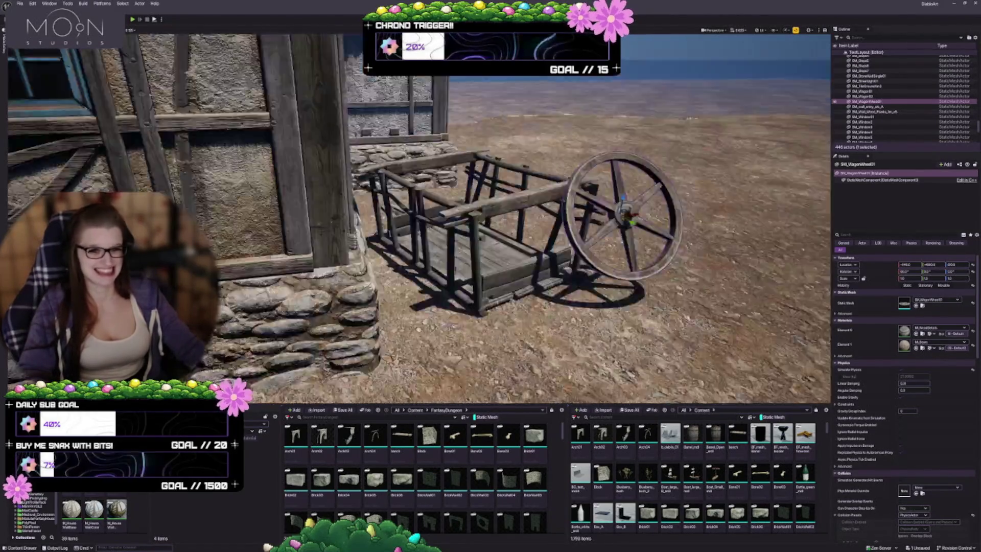
key("s")
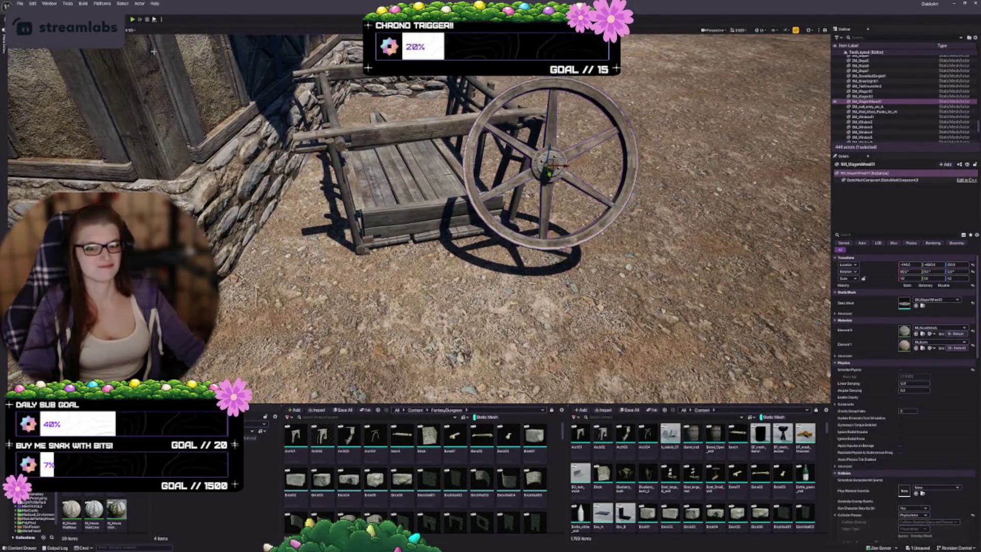
left_click(153, 23)
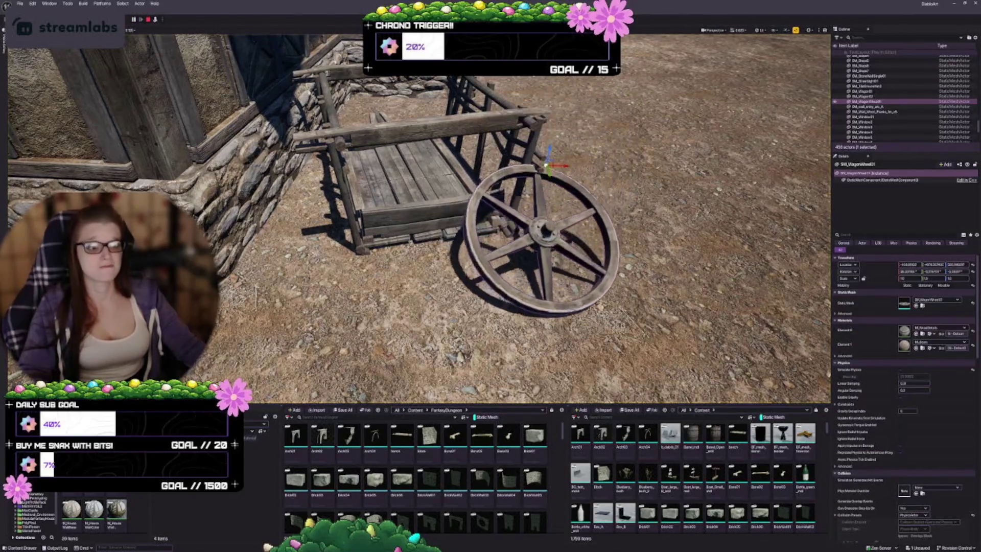
Stop the physics simulation and delete the wagon wheel beside the cart.
left_click(147, 20)
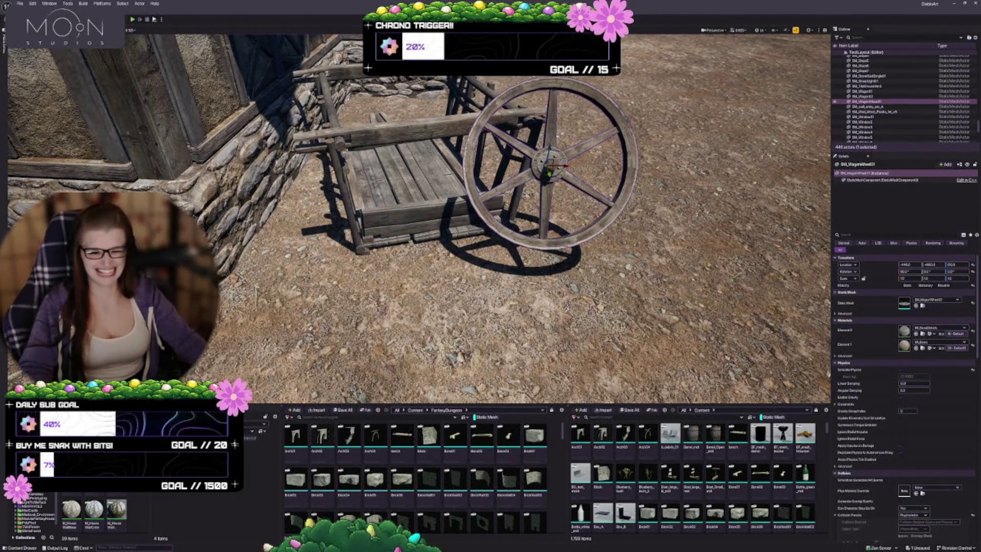
left_click_drag(460, 184, 439, 180)
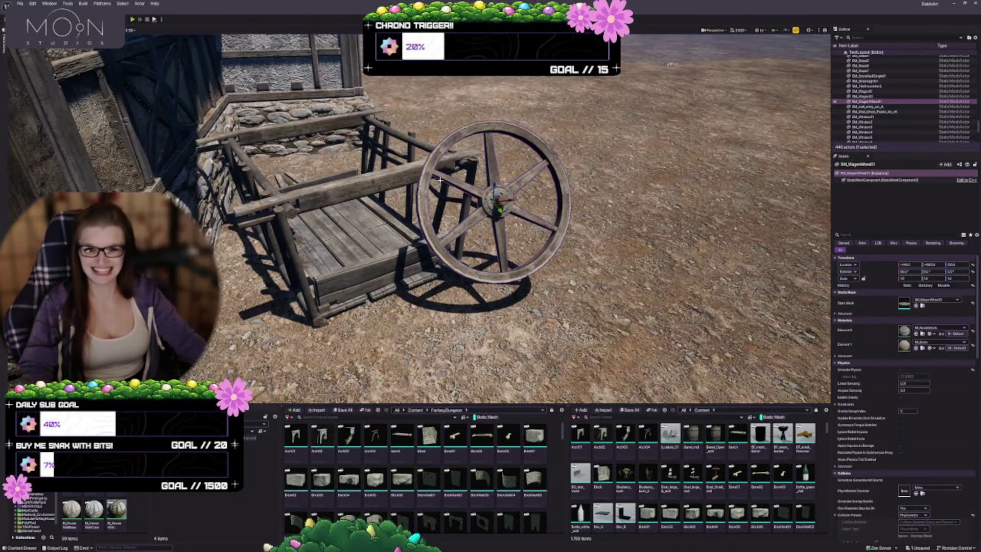
left_click_drag(440, 180, 425, 169)
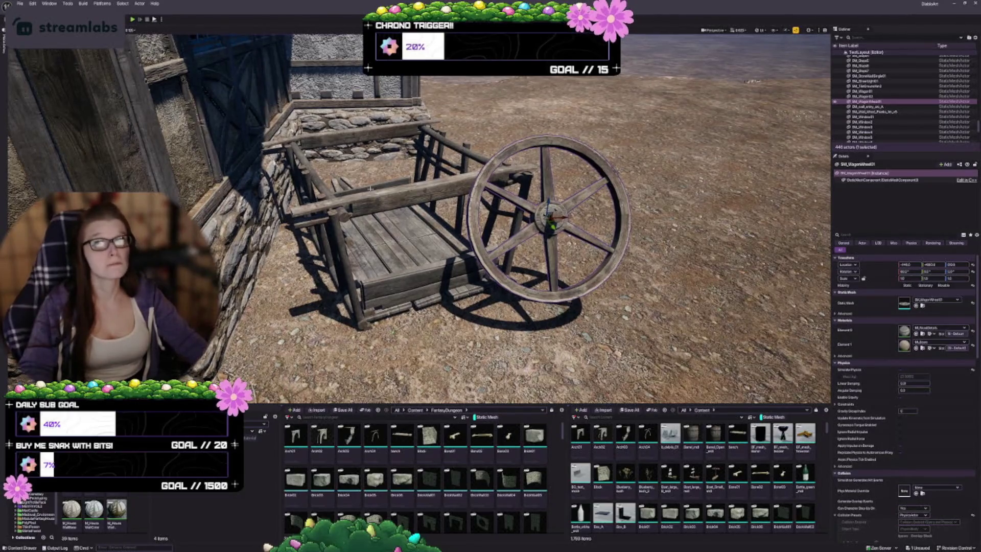
left_click_drag(365, 209, 396, 216)
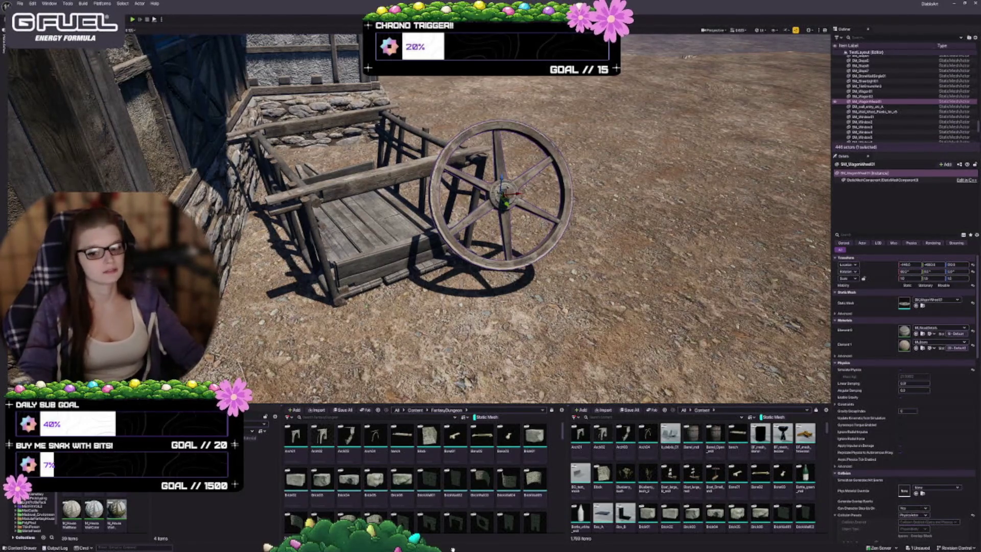
left_click_drag(461, 195, 460, 195)
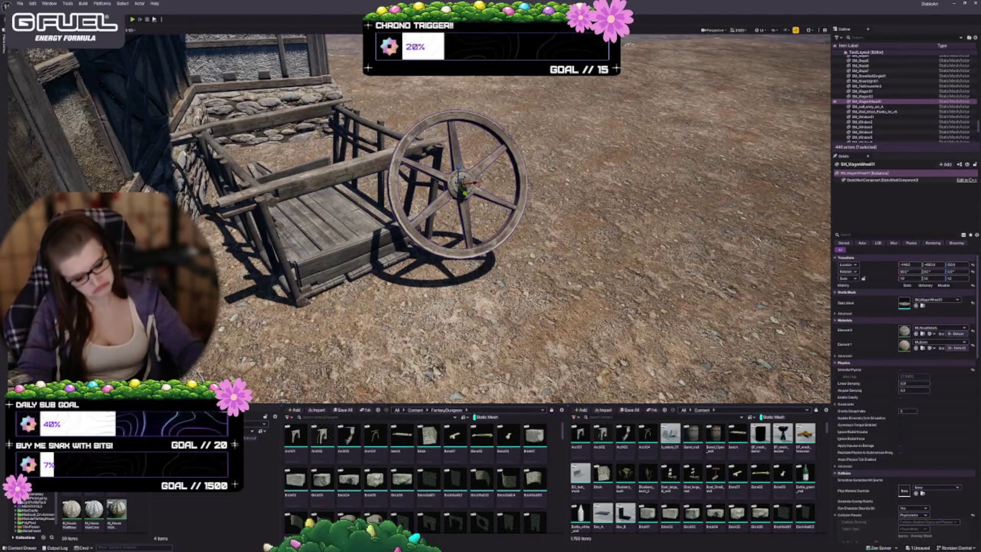
key("Delete")
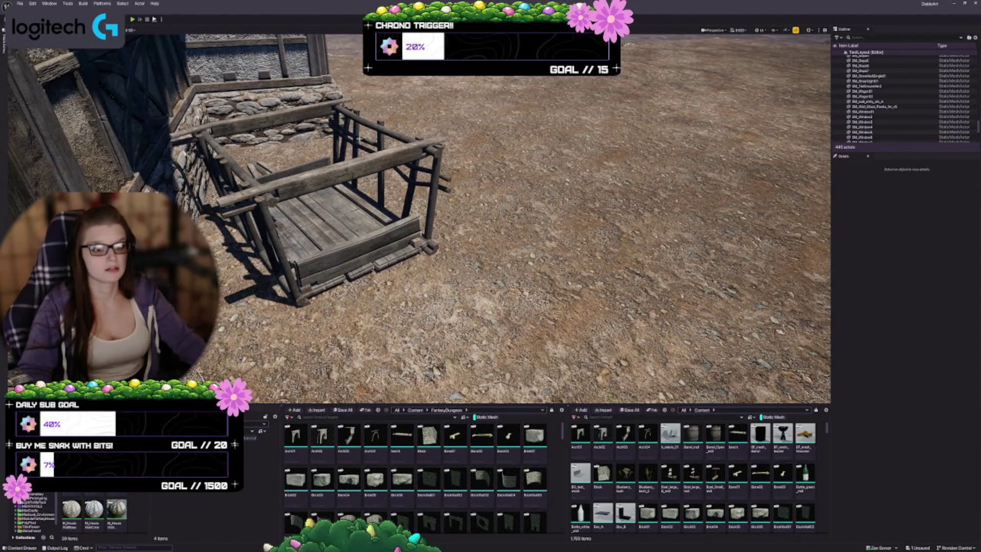
Enlarge the L-shaped stone curb and shift it down and to the right.
mouse_move(419, 219)
left_mouse_down()
mouse_move(419, 179)
mouse_move(379, 168)
mouse_move(378, 141)
left_mouse_up()
left_click(511, 296)
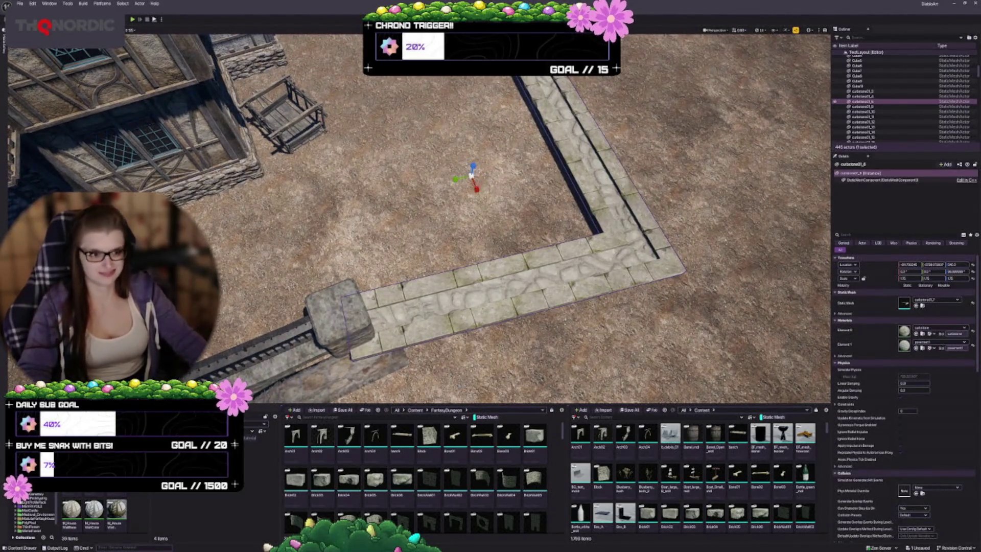
key("r")
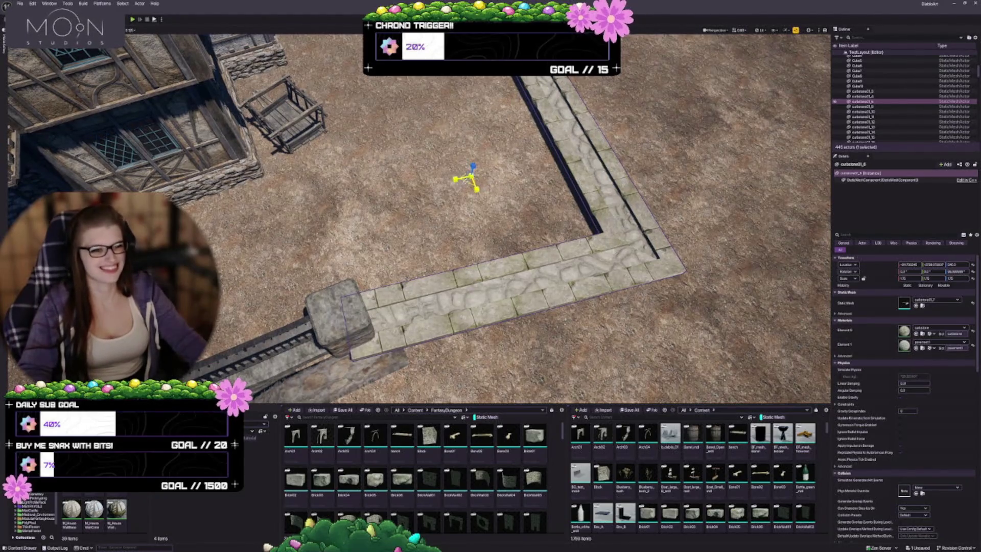
mouse_move(471, 179)
left_mouse_down()
mouse_move(483, 171)
mouse_move(470, 181)
mouse_move(450, 164)
mouse_move(439, 122)
mouse_move(440, 265)
left_mouse_up()
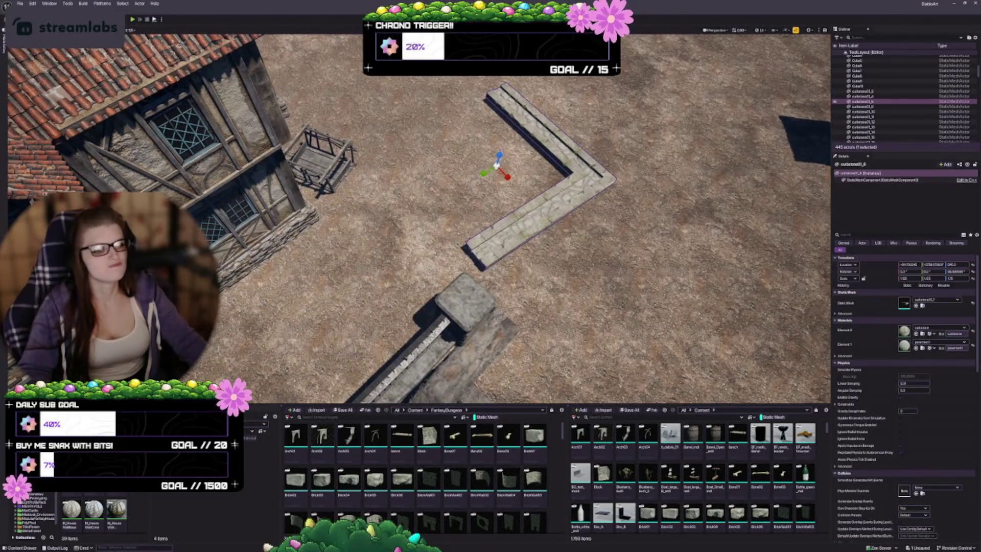
key("w")
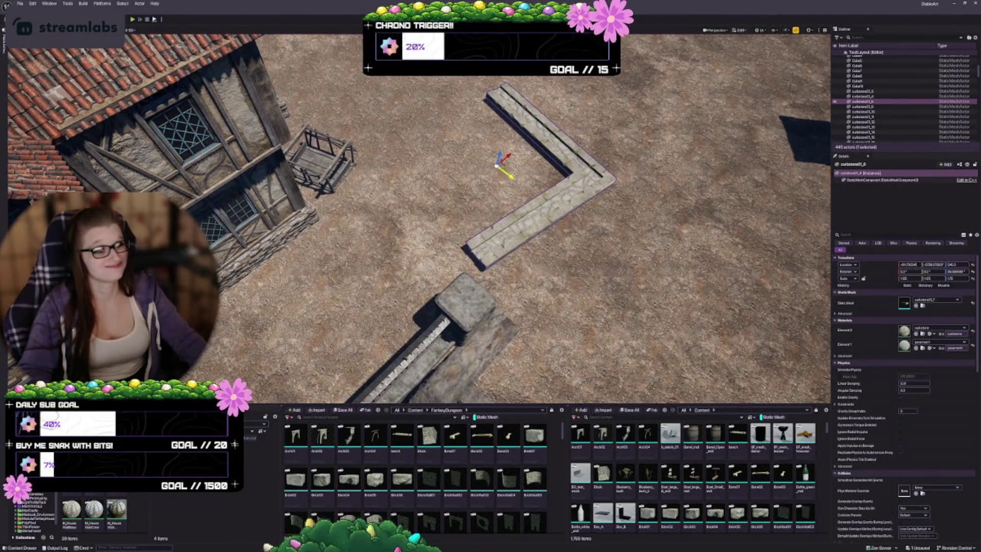
mouse_move(499, 165)
left_mouse_down()
mouse_move(511, 197)
mouse_move(485, 295)
mouse_move(474, 291)
mouse_move(644, 288)
left_mouse_up()
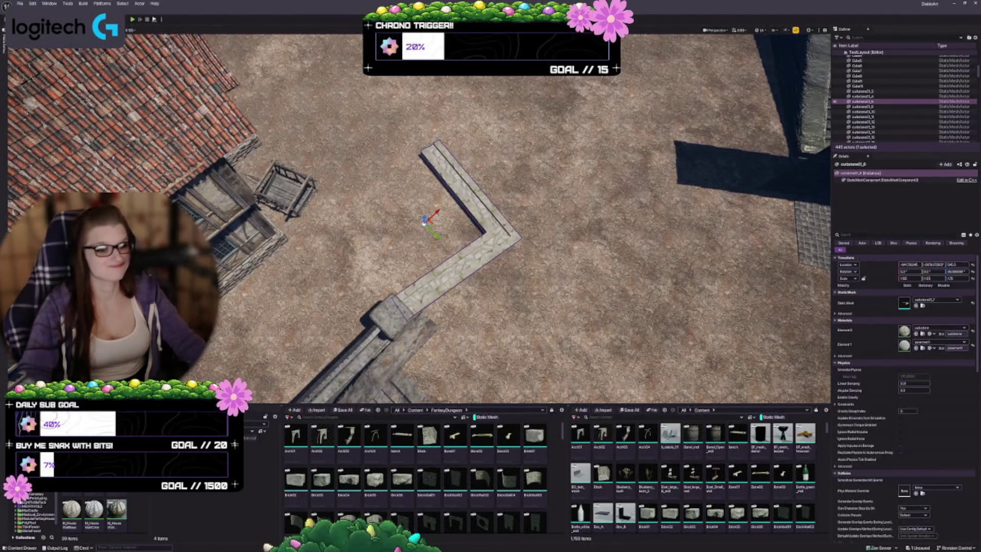
Rotate the curb slightly clockwise and scale it up a little more.
key("e")
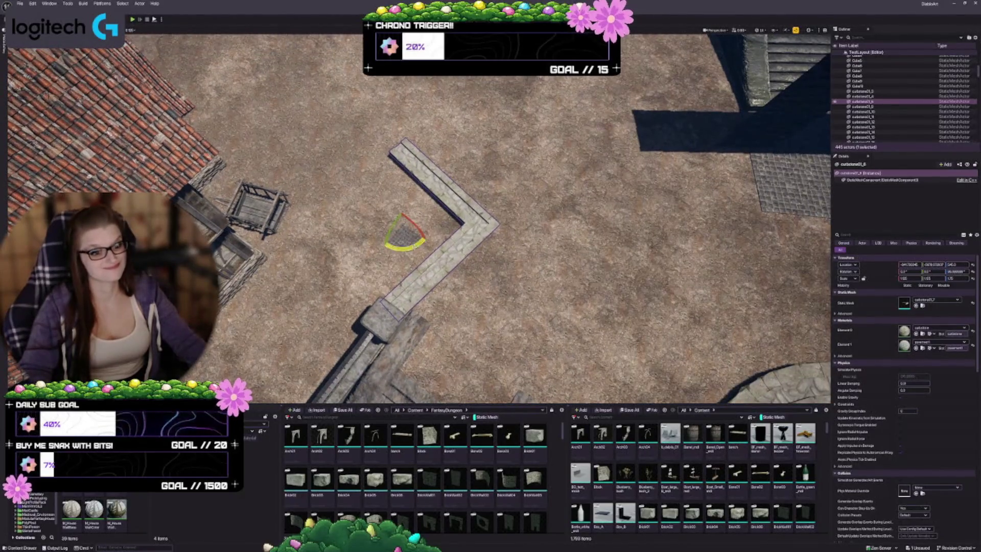
left_click_drag(406, 248, 417, 246)
key("w")
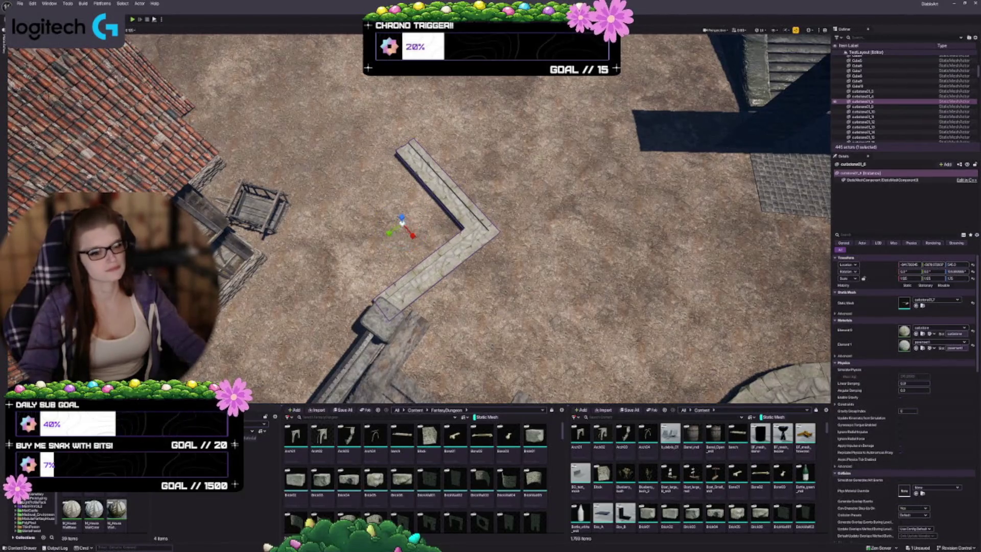
key("r")
mouse_move(402, 230)
left_mouse_down()
mouse_move(413, 207)
mouse_move(376, 217)
left_mouse_up()
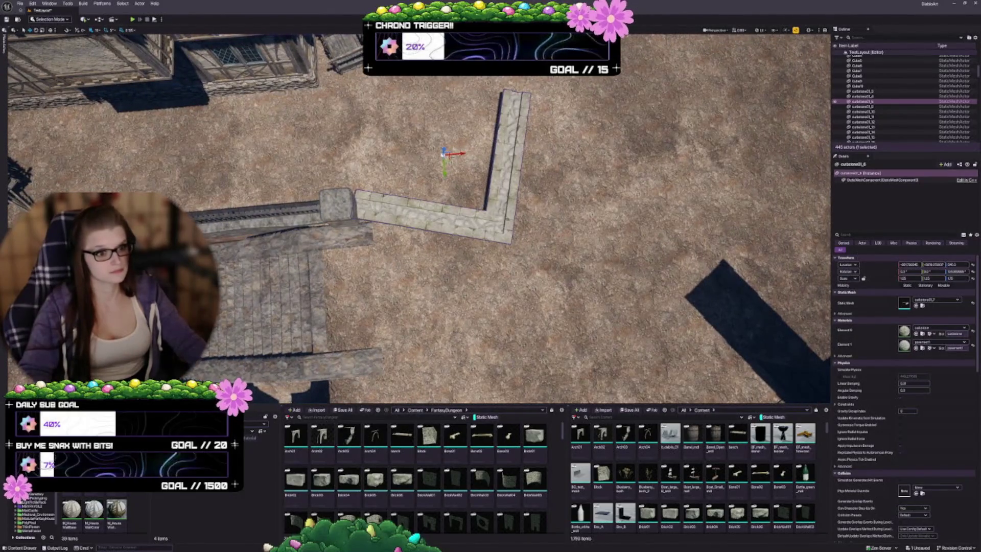
Nudge the curb slightly down, deselect it, and look over the curb corner and house roofs.
left_click_drag(451, 160, 452, 171)
key("Escape")
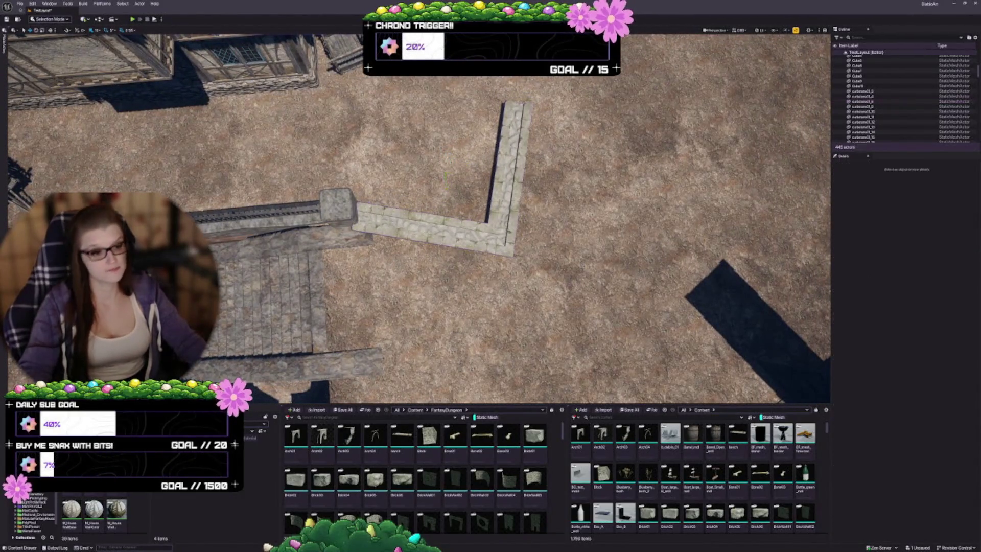
left_click_drag(375, 218, 355, 221)
left_click(481, 190)
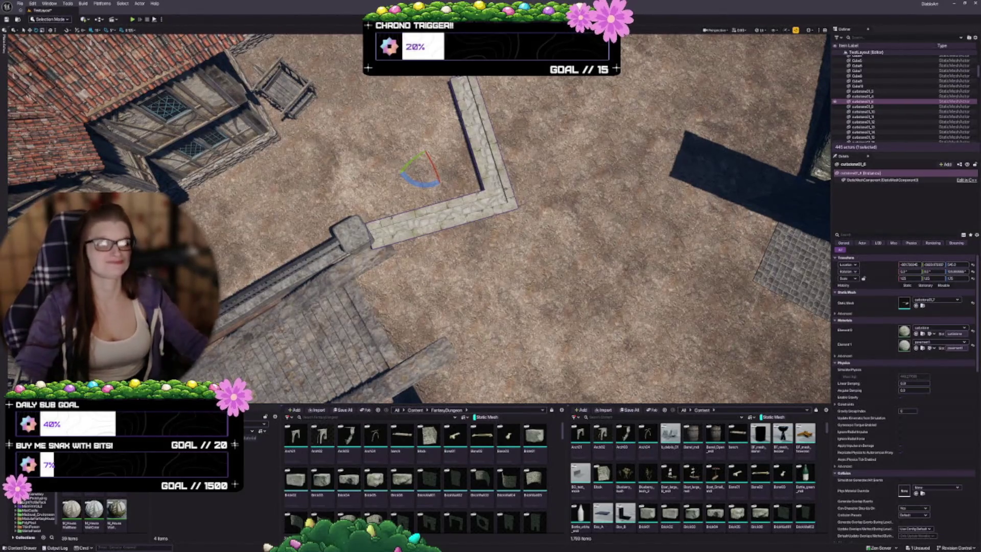
key("Escape")
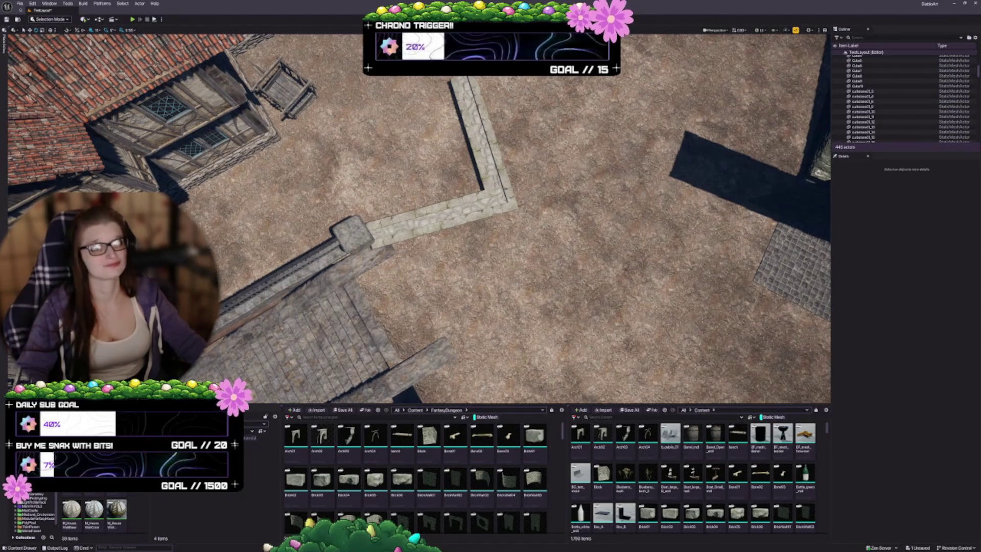
left_click_drag(419, 219, 404, 230)
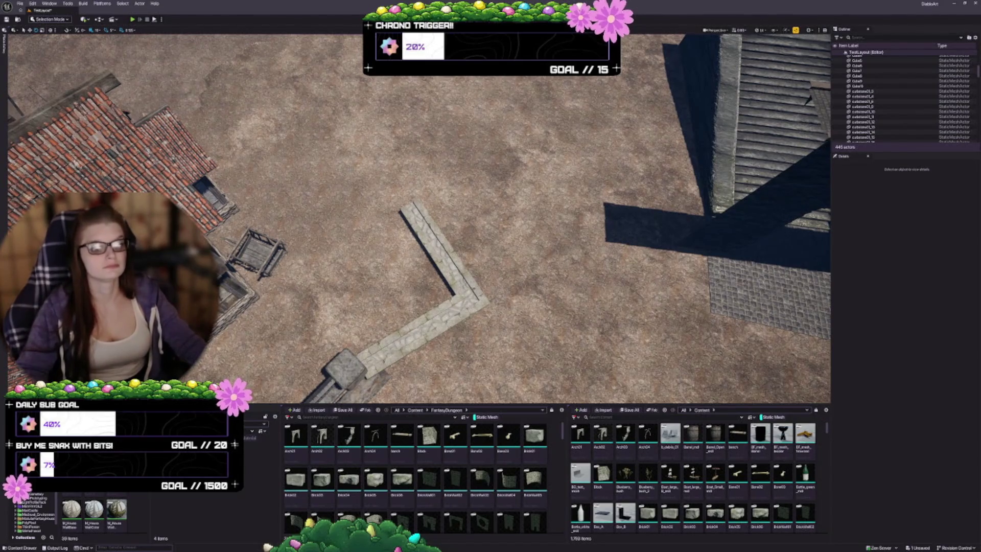
left_click_drag(403, 230, 389, 215)
left_click_drag(232, 235, 232, 235)
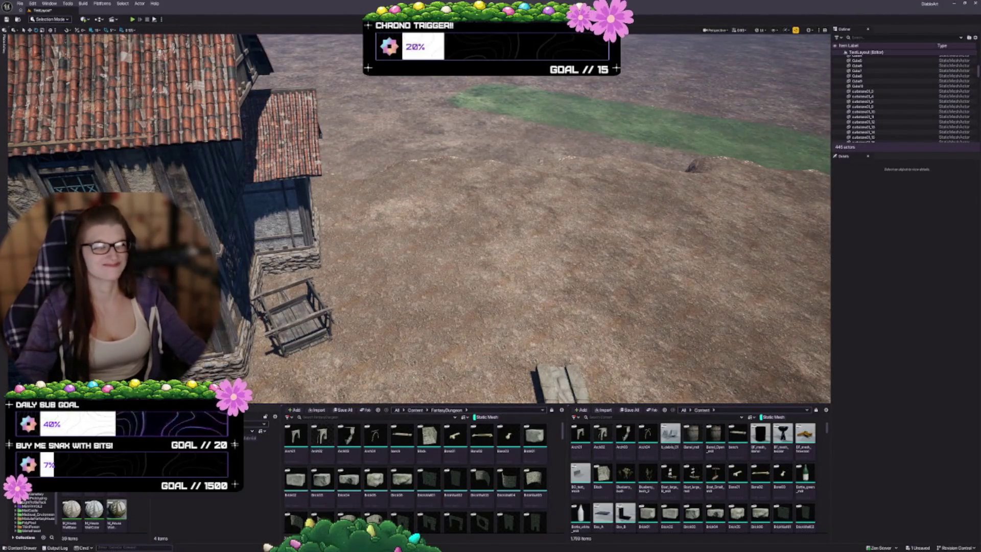
left_click(232, 235)
key("w")
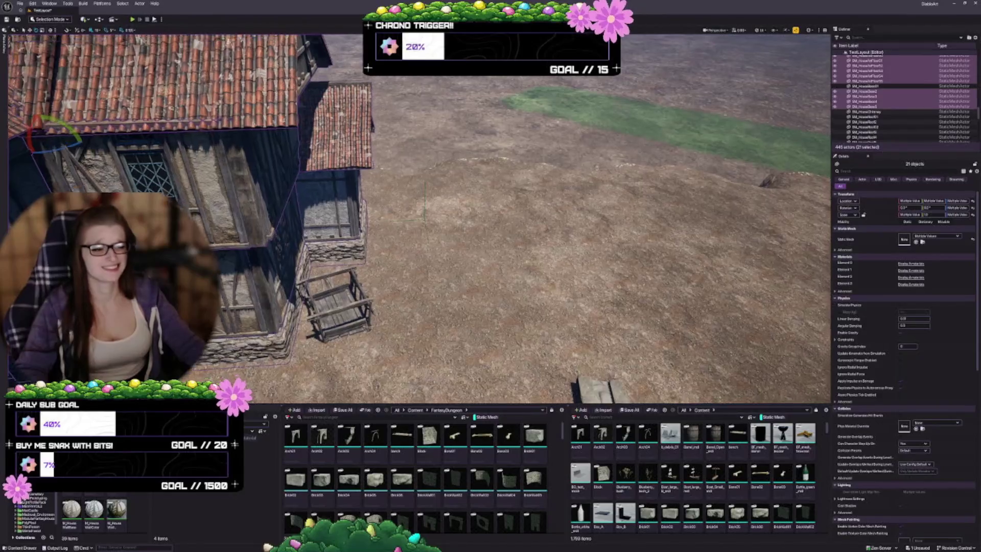
key("ctrl+z")
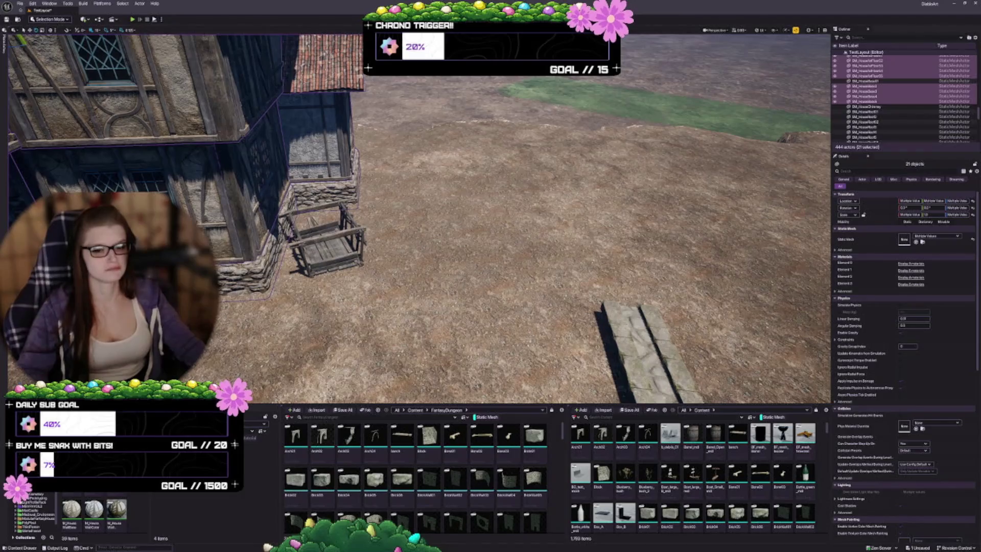
key("a")
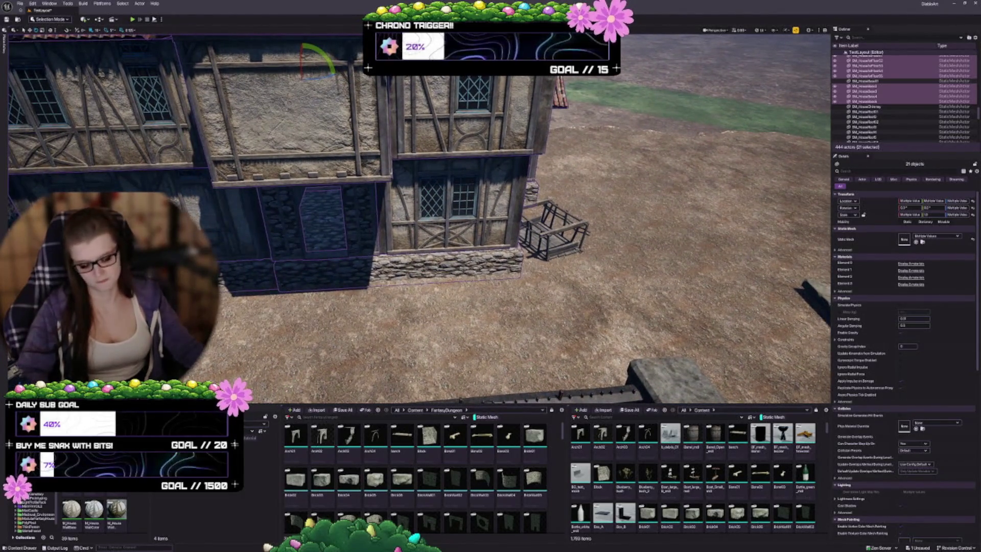
key("ctrl+g")
key("d")
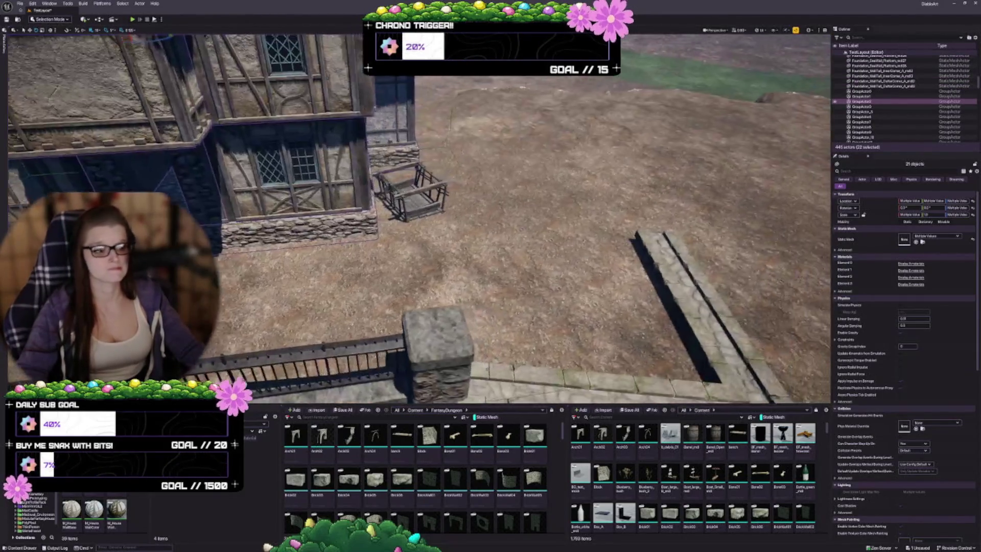
key("d")
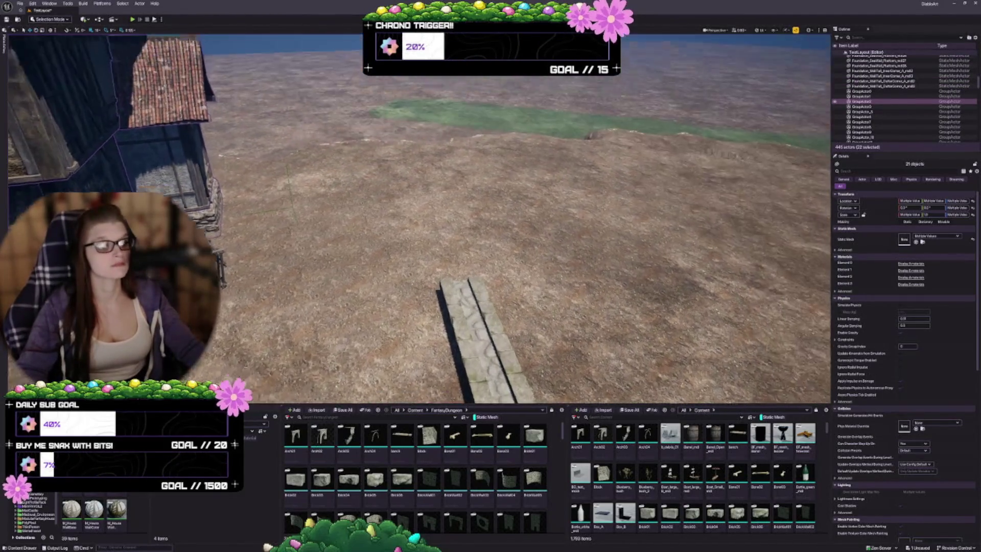
key("Escape")
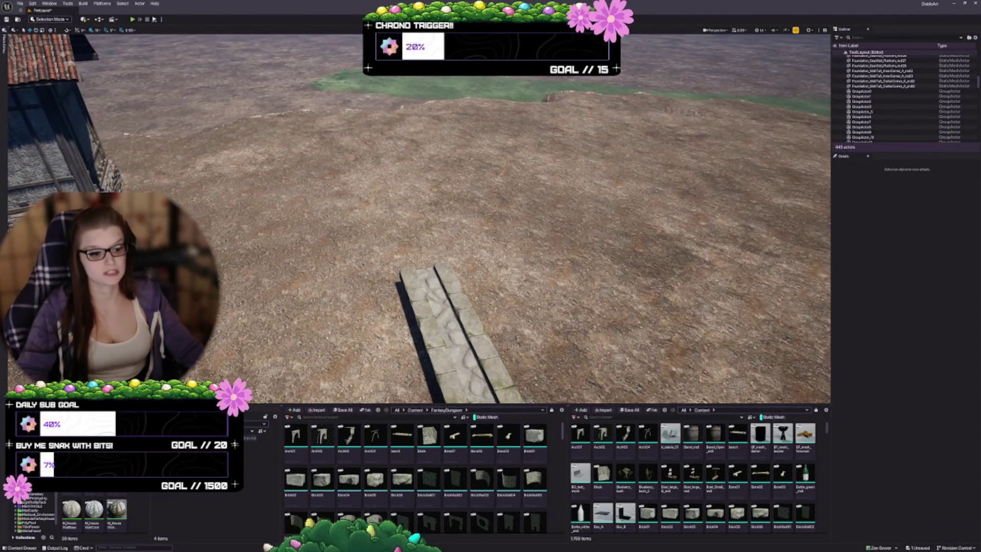
Search the Content Browser for 'rail' and look down onto the end of the stone path.
type("rail")
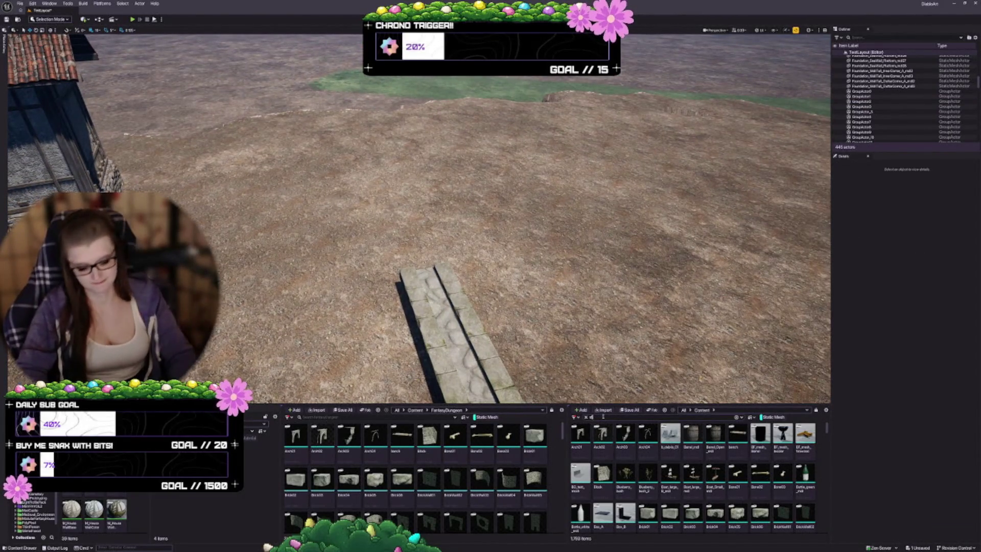
mouse_move(536, 455)
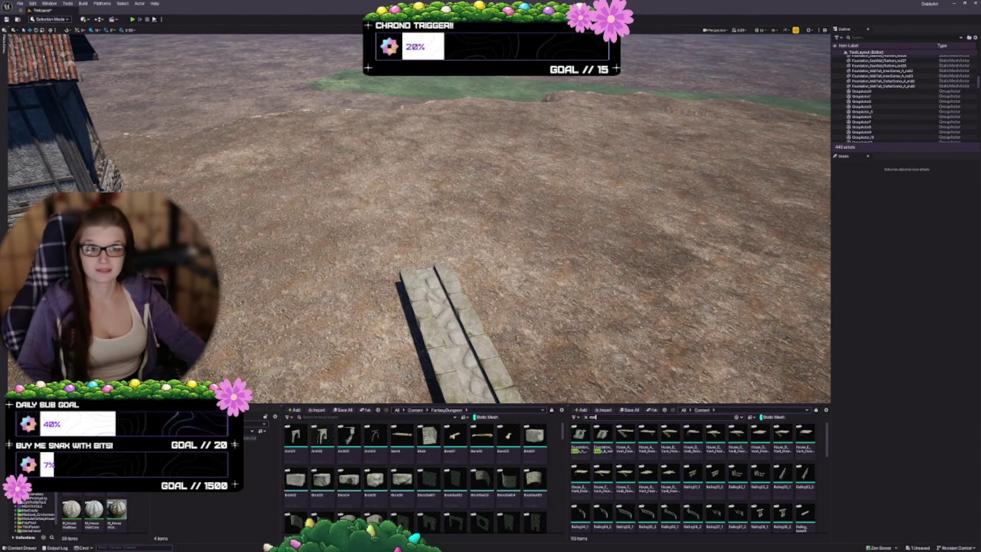
left_click_drag(419, 220, 470, 219)
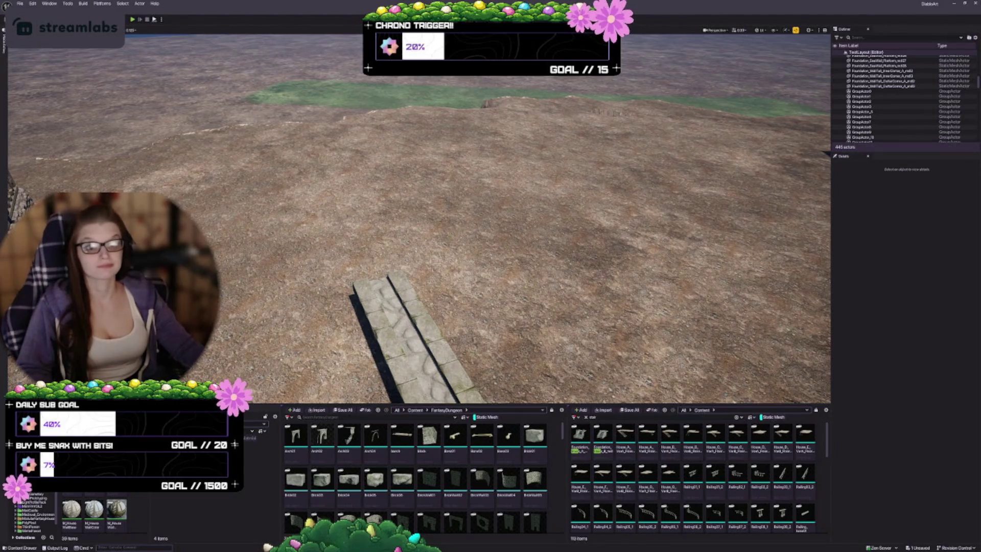
mouse_move(419, 220)
left_mouse_down()
mouse_move(419, 302)
mouse_move(404, 281)
mouse_move(403, 255)
left_mouse_up()
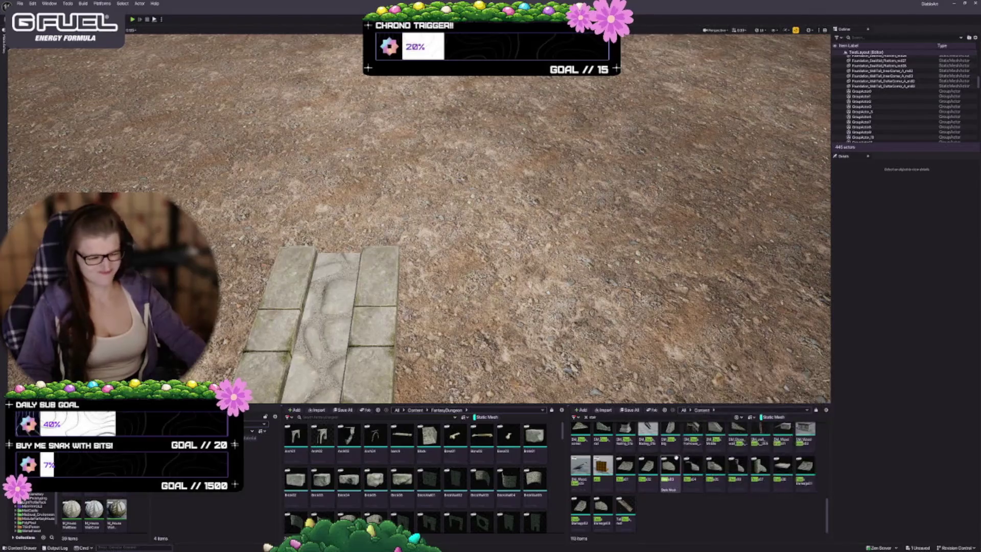
Scroll through the stair assets in the Content Browser.
scroll(823, 497, "down", 10)
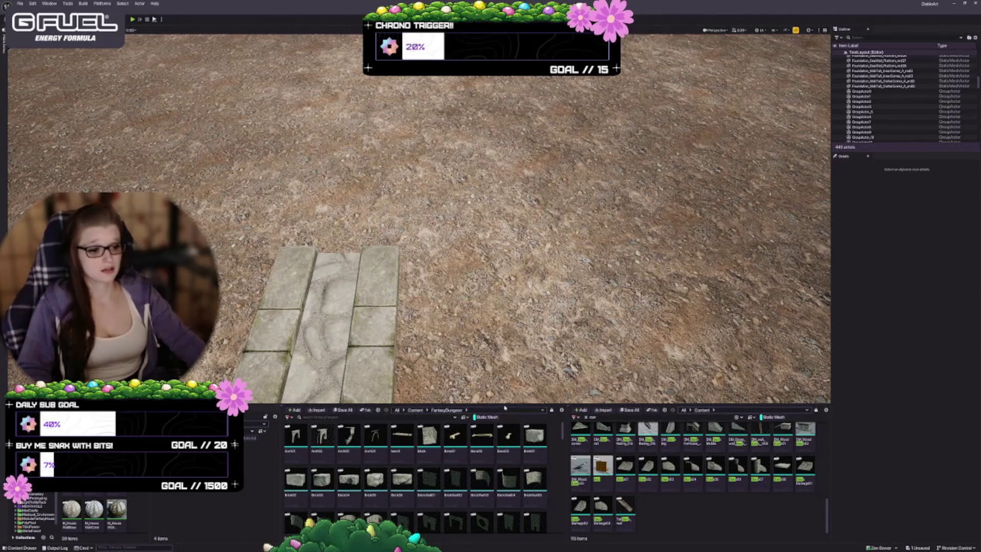
mouse_move(587, 513)
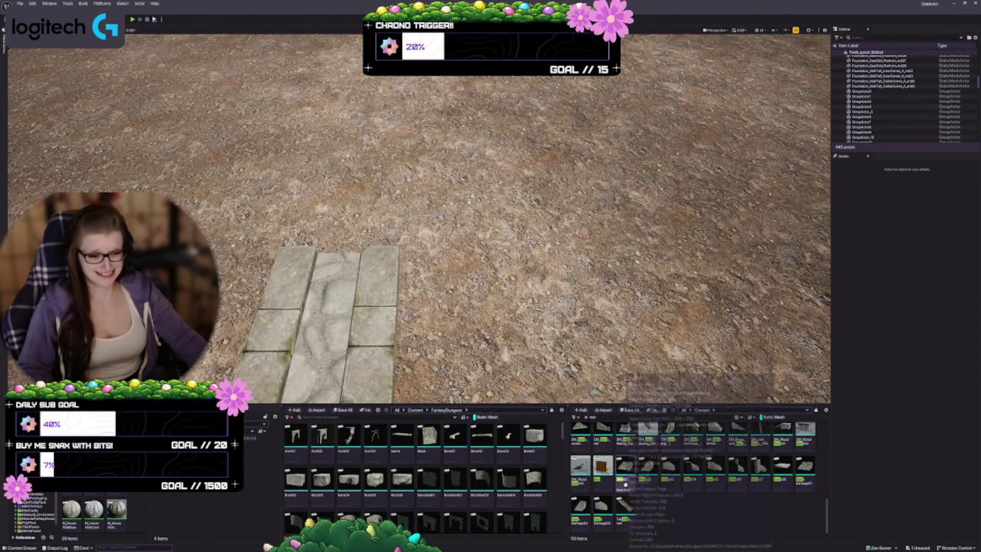
scroll(693, 483, "up", 1)
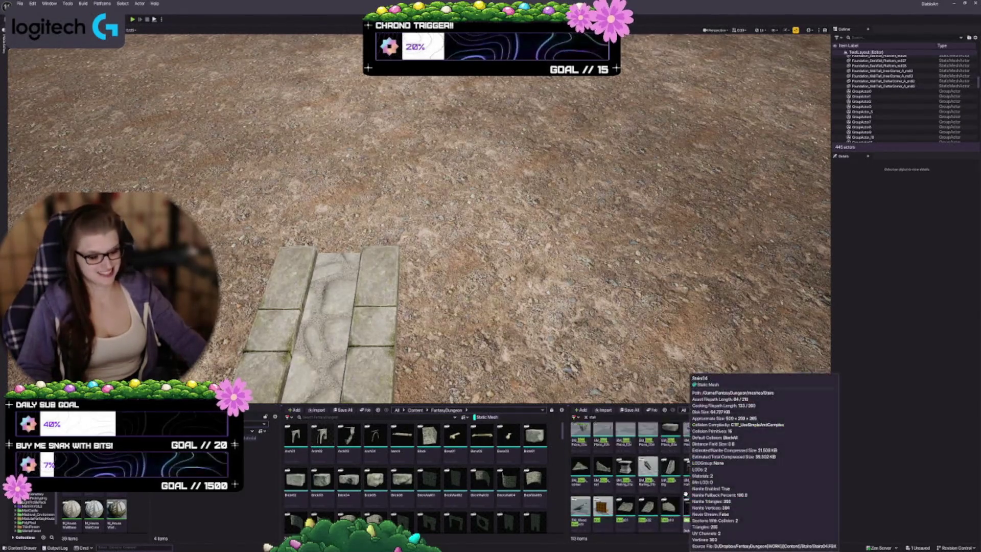
scroll(715, 465, "up", 2)
mouse_move(774, 448)
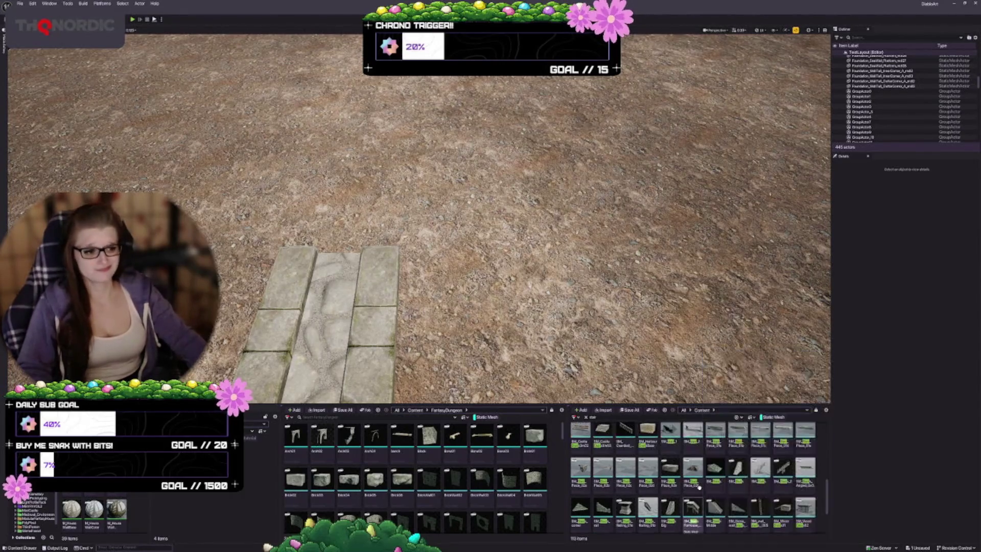
scroll(695, 483, "up", 1)
mouse_move(700, 488)
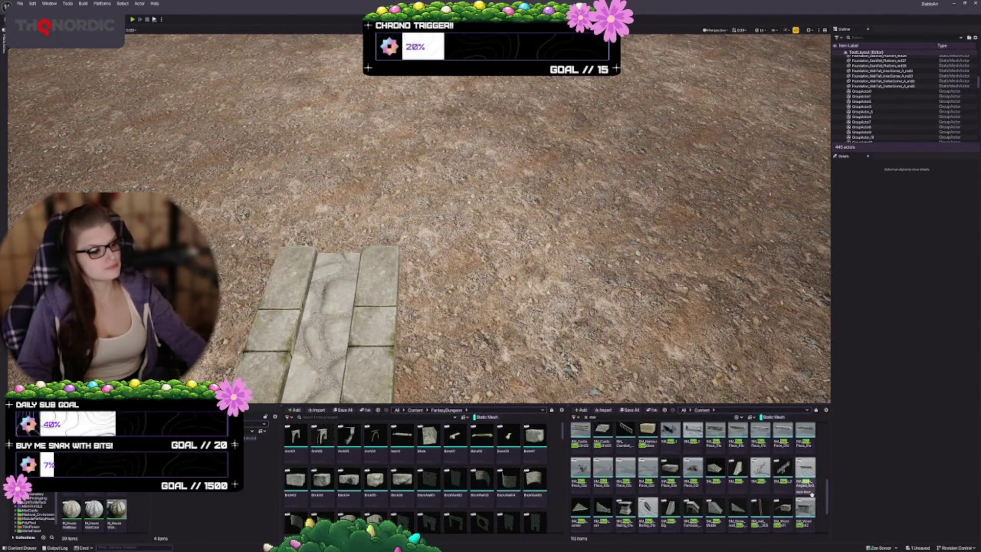
scroll(656, 495, "up", 3)
scroll(656, 495, "up", 5)
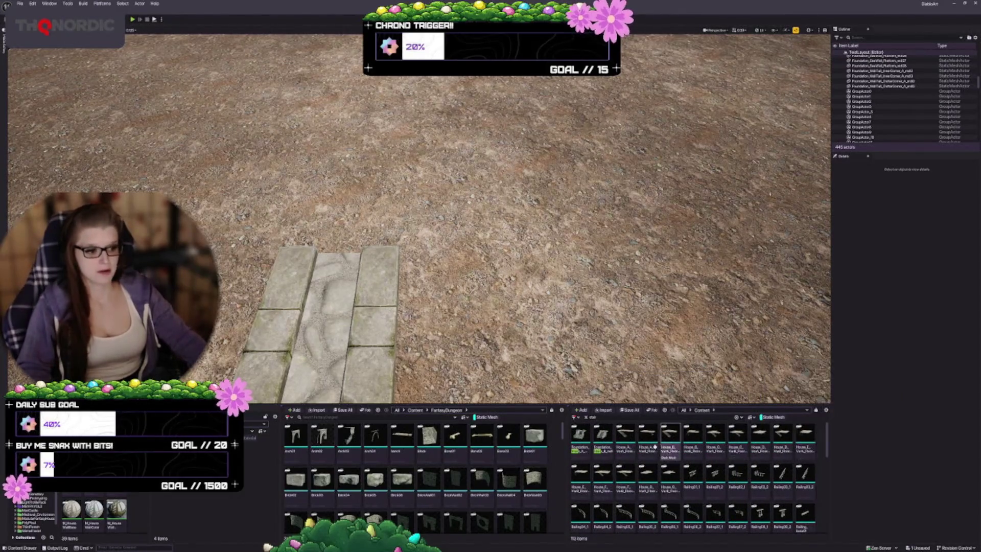
scroll(695, 483, "down", 5)
scroll(695, 483, "down", 2)
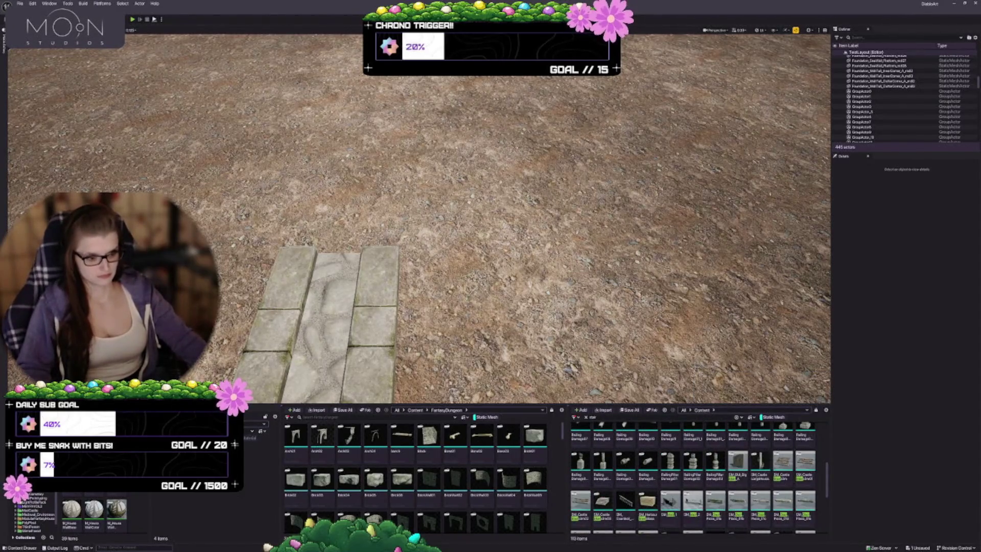
Place the SM_Castle stairs mesh, turn it along the path, and move it to the path's end.
mouse_move(603, 504)
left_mouse_down()
mouse_move(429, 230)
mouse_move(450, 185)
mouse_move(471, 174)
left_mouse_up()
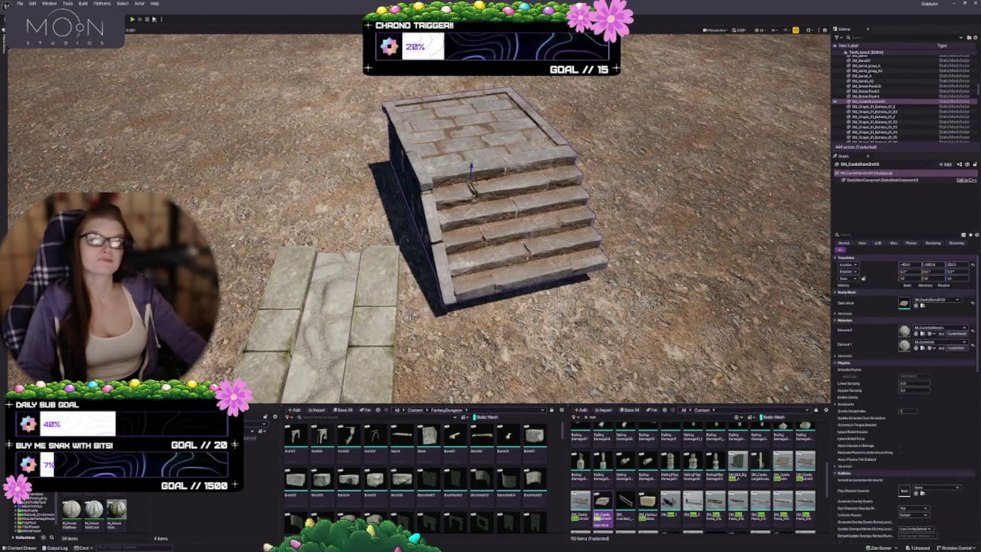
key("f")
key("e")
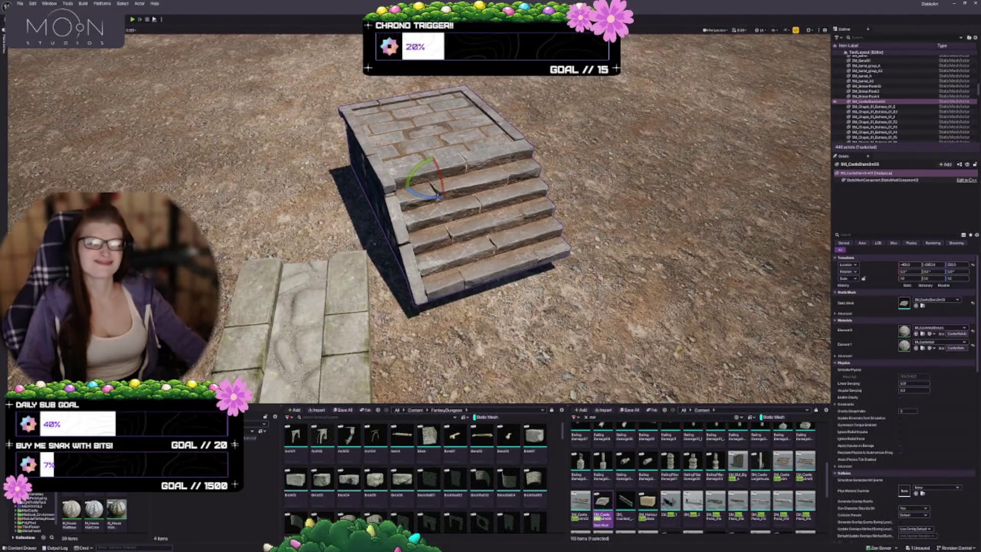
mouse_move(435, 192)
left_mouse_down()
mouse_move(460, 177)
mouse_move(460, 230)
mouse_move(431, 225)
left_mouse_up()
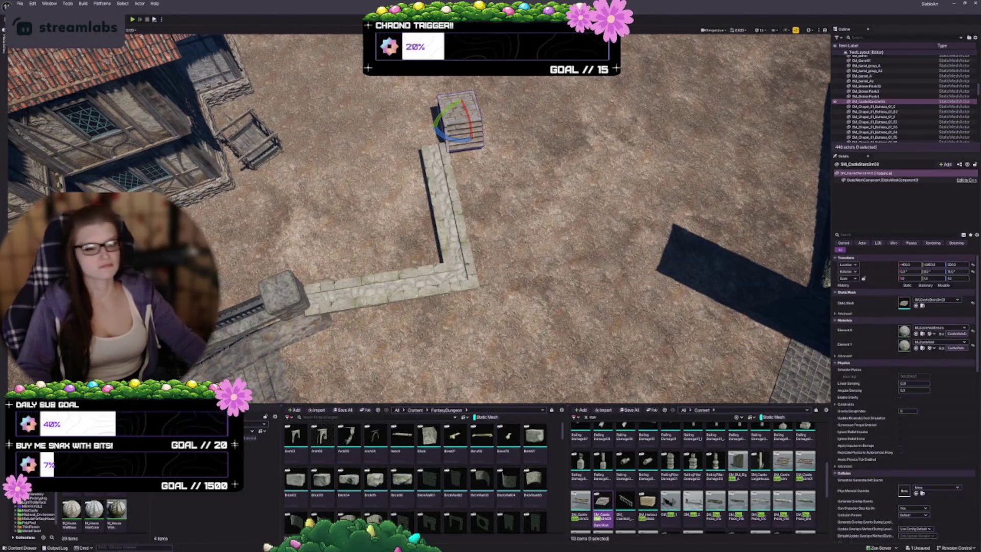
key("w")
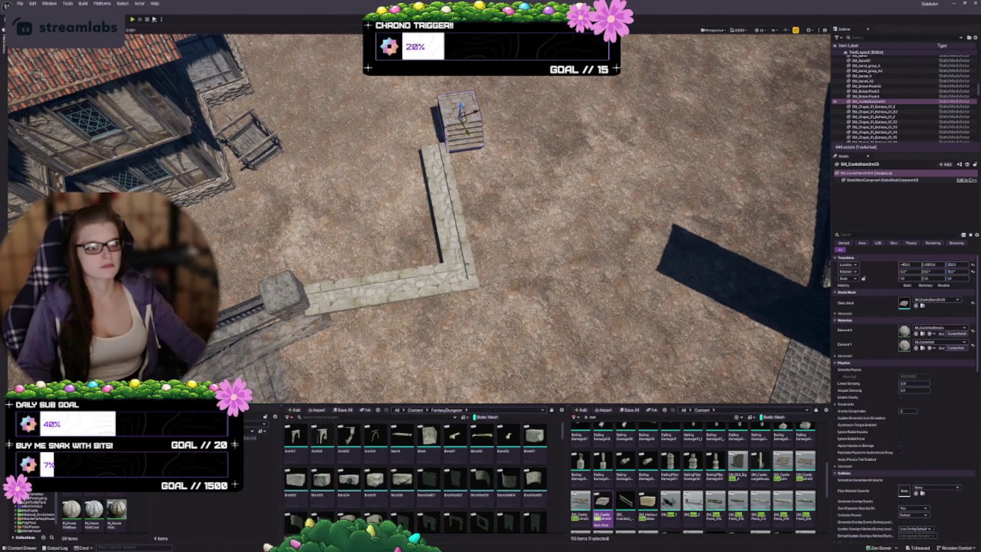
left_click_drag(465, 118, 469, 150)
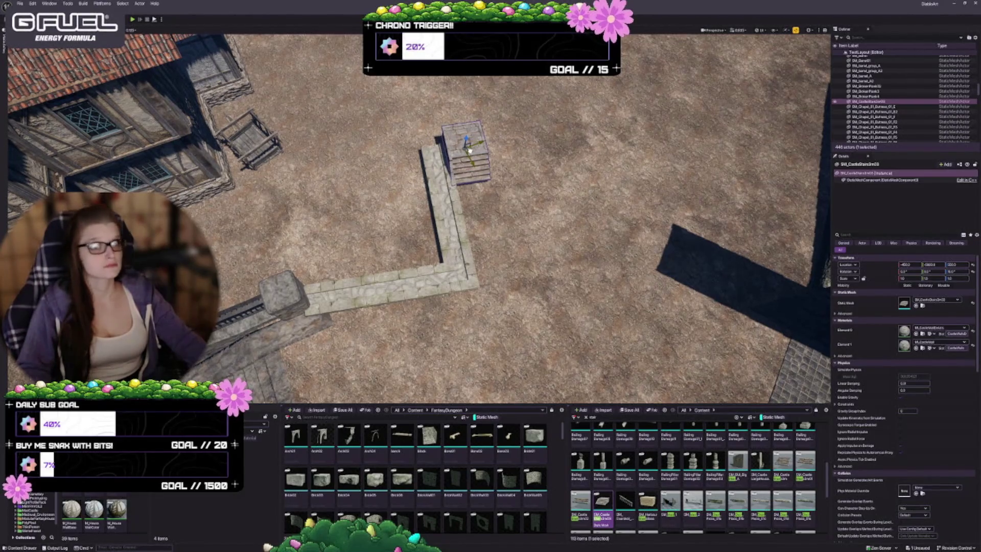
left_click_drag(469, 151, 451, 157)
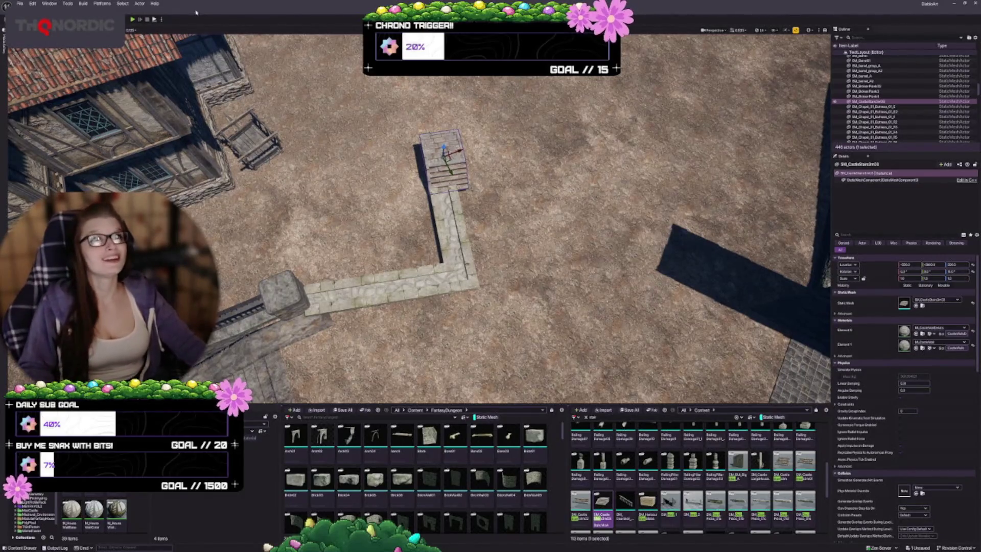
scroll(419, 219, "up", 3)
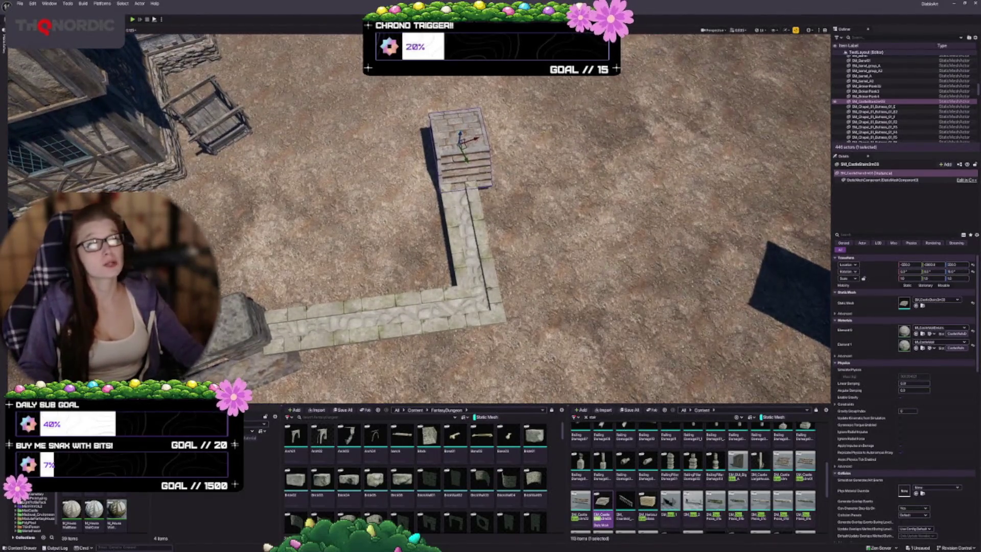
scroll(419, 220, "up", 3)
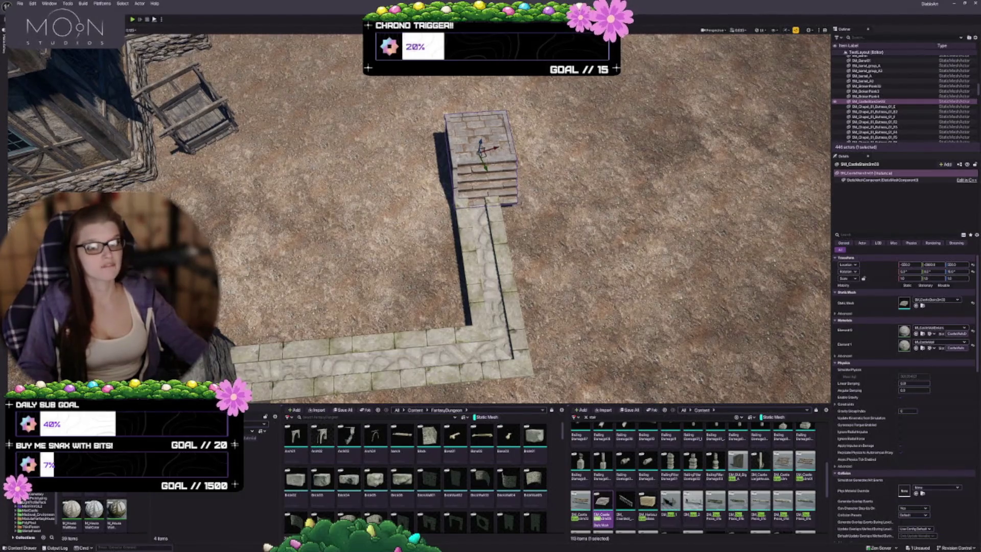
scroll(419, 220, "up", 2)
scroll(419, 220, "up", 3)
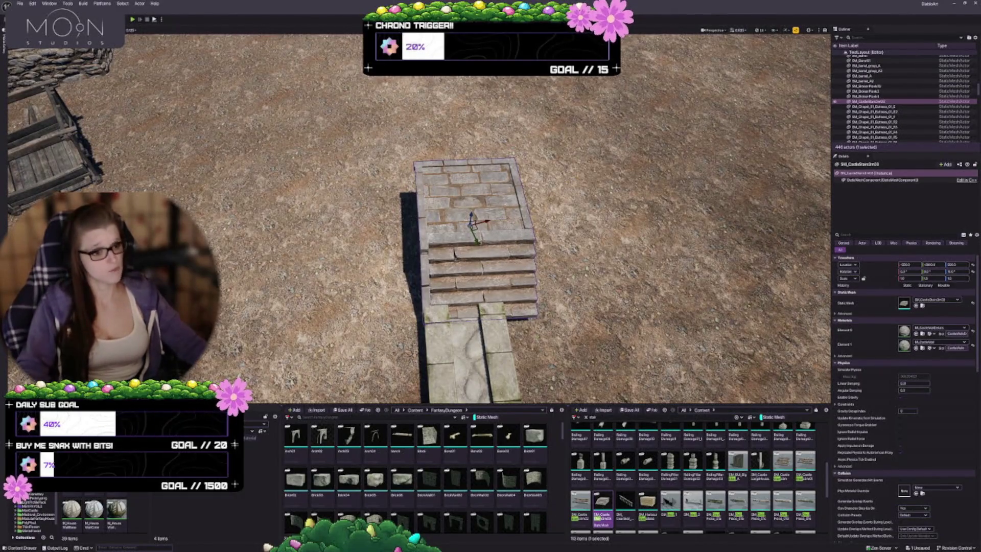
Deselect the staircase and widen the left Content Browser panel.
key("Escape")
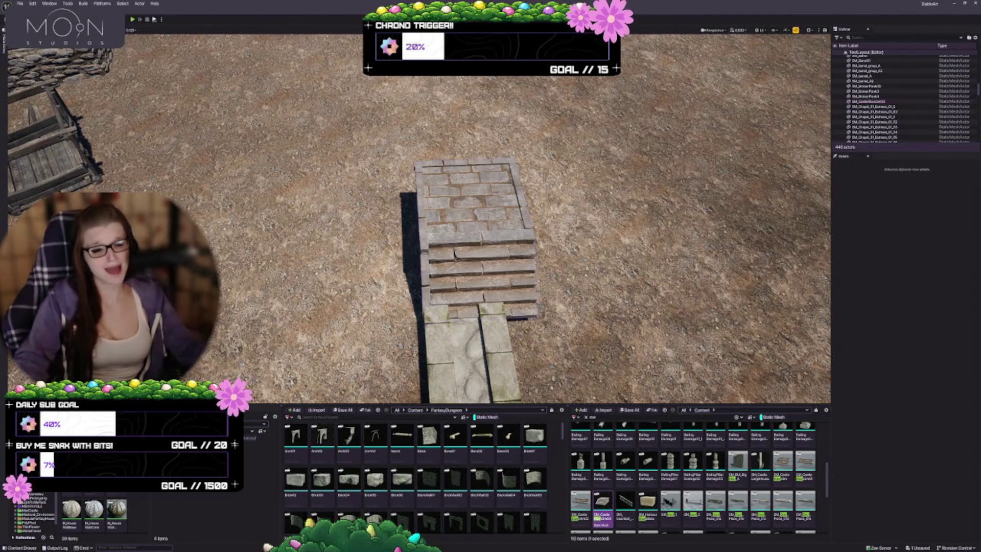
left_click_drag(491, 306, 490, 271)
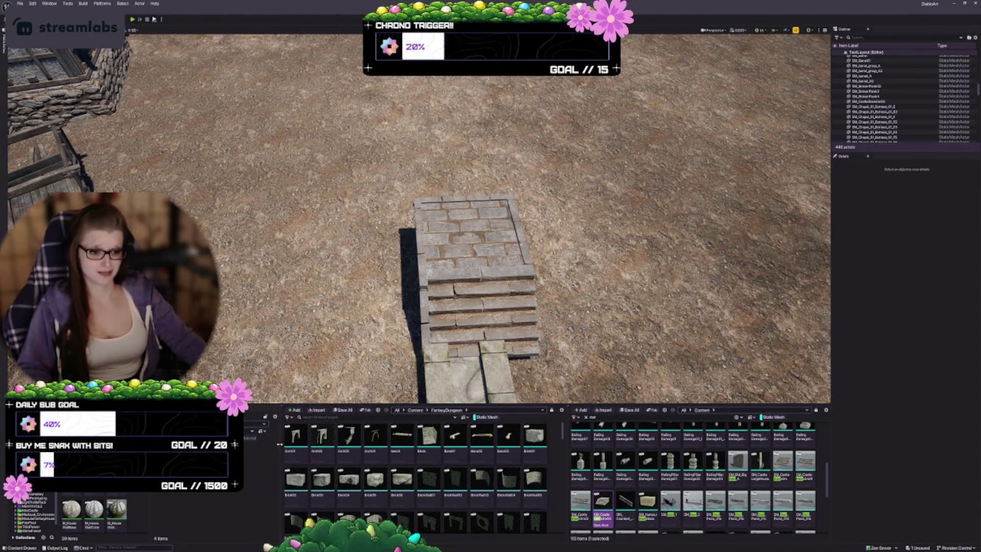
left_click_drag(279, 444, 341, 445)
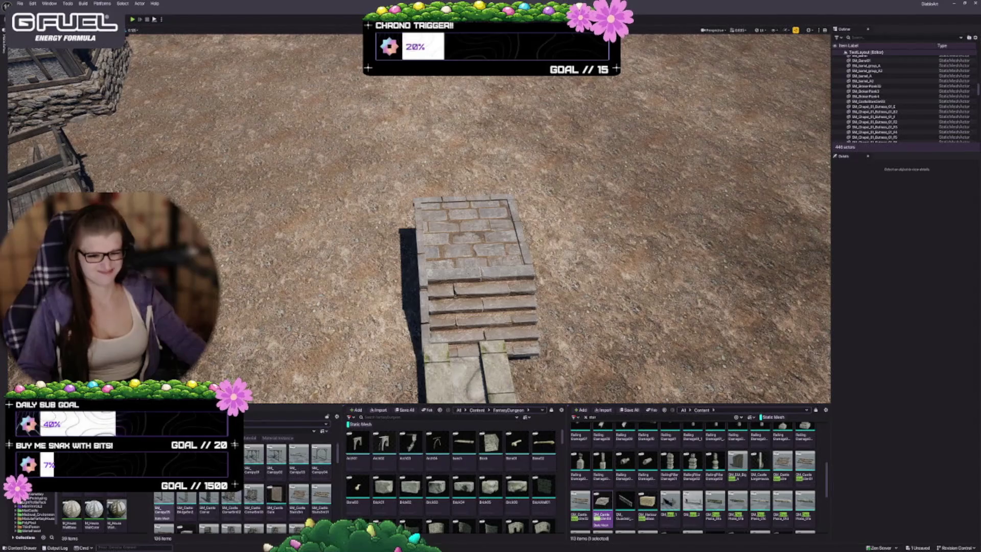
left_click_drag(243, 475, 226, 476)
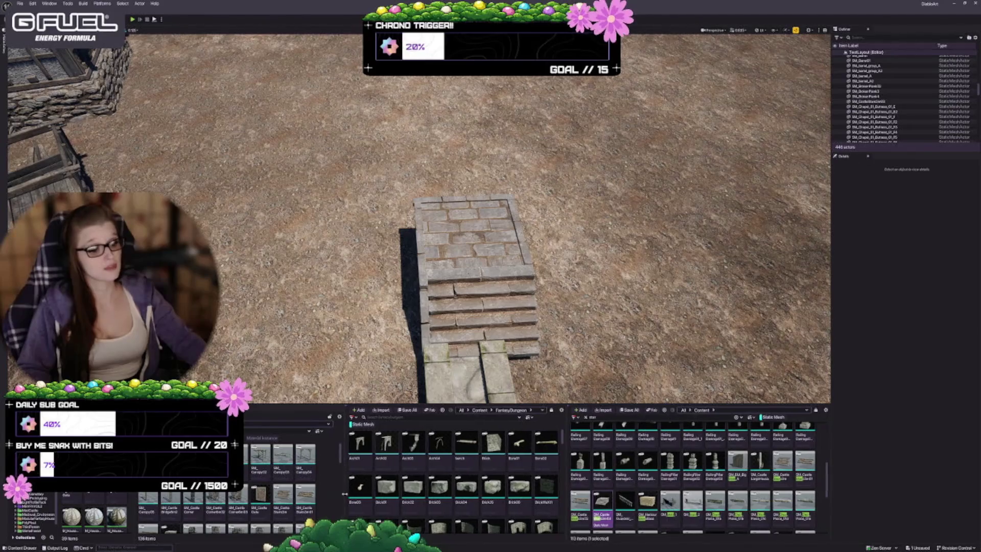
left_click_drag(341, 493, 348, 494)
Scroll the asset grid down to the SM_House wall and roof meshes.
scroll(291, 496, "down", 1)
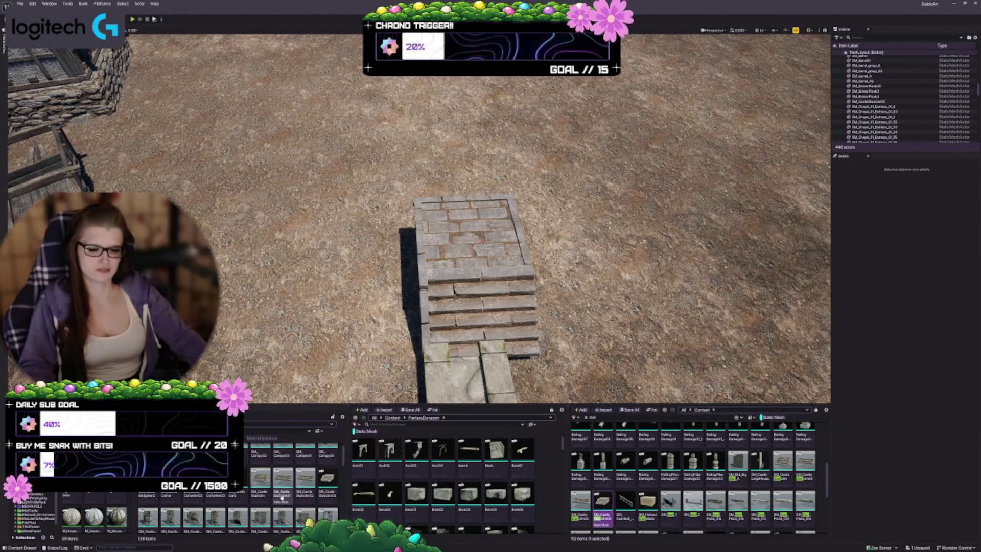
scroll(282, 495, "down", 2)
scroll(284, 497, "down", 3)
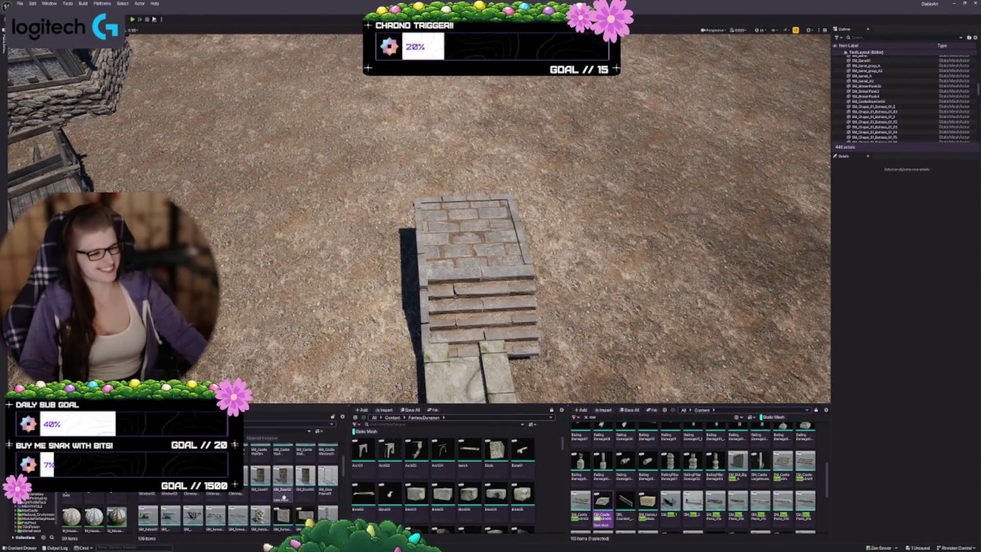
scroll(312, 487, "down", 2)
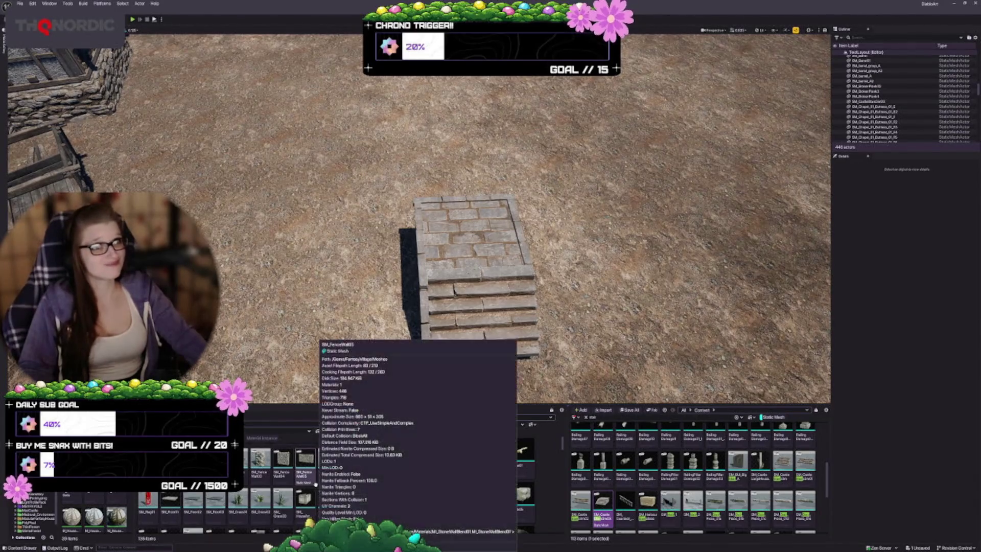
scroll(312, 483, "down", 3)
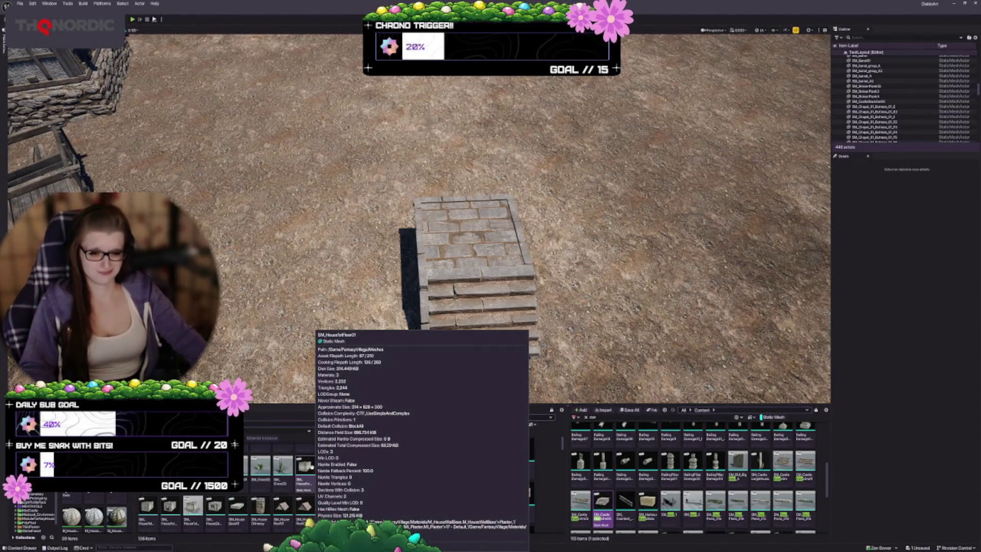
scroll(271, 472, "up", 1)
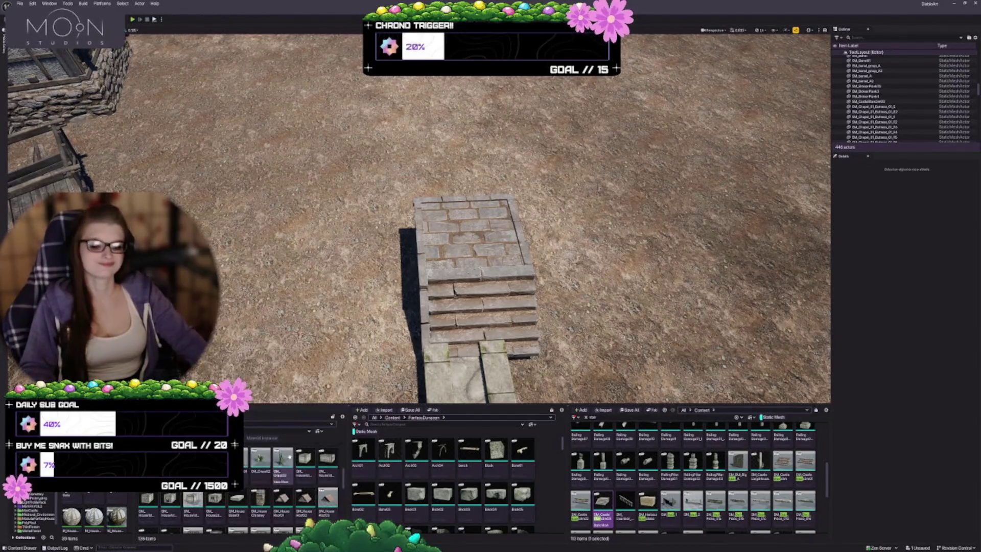
scroll(278, 487, "down", 1)
scroll(278, 486, "down", 2)
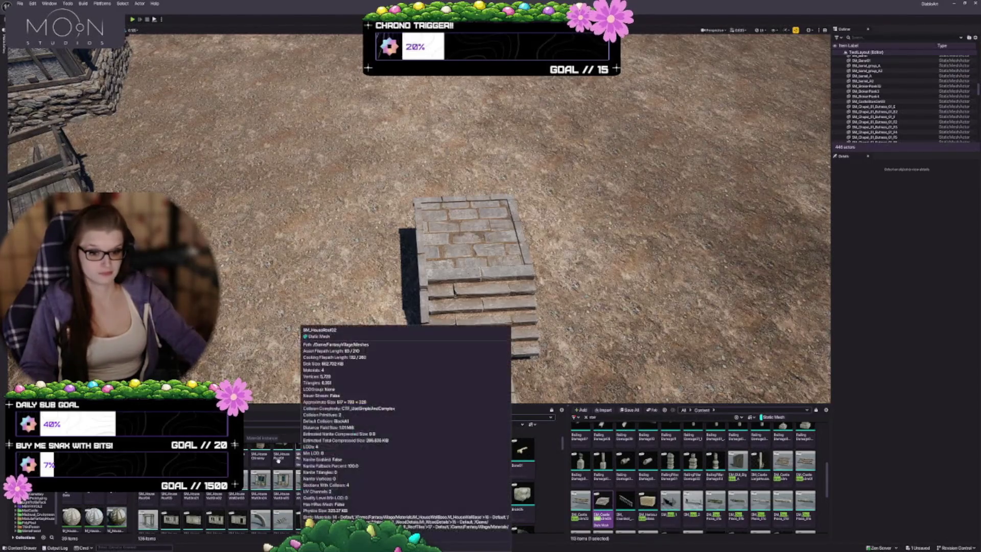
Place the timber door-frame wall mesh beside the stairs and select the stone staircase.
mouse_move(161, 518)
left_mouse_down()
mouse_move(263, 220)
mouse_move(449, 186)
mouse_move(383, 219)
mouse_move(403, 240)
mouse_move(371, 260)
left_mouse_up()
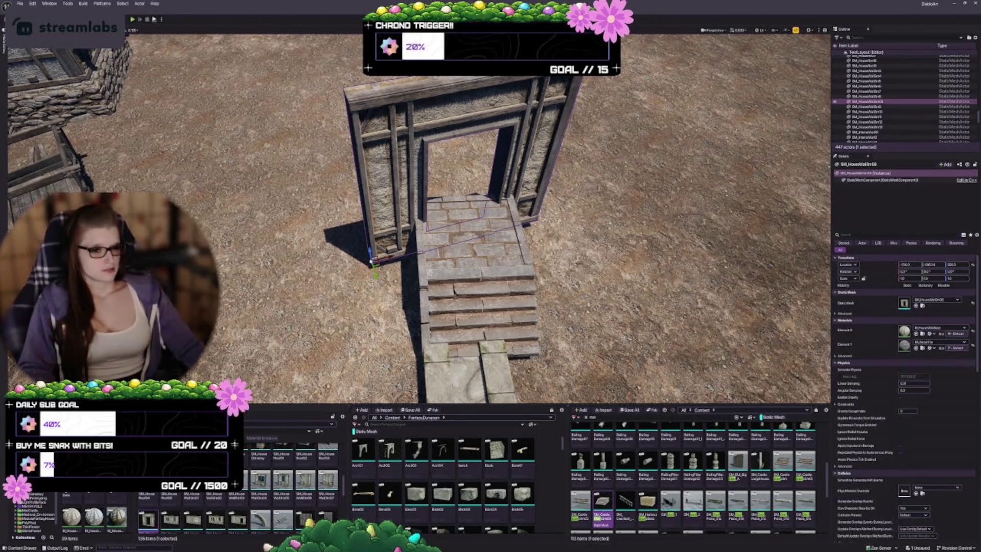
key("a")
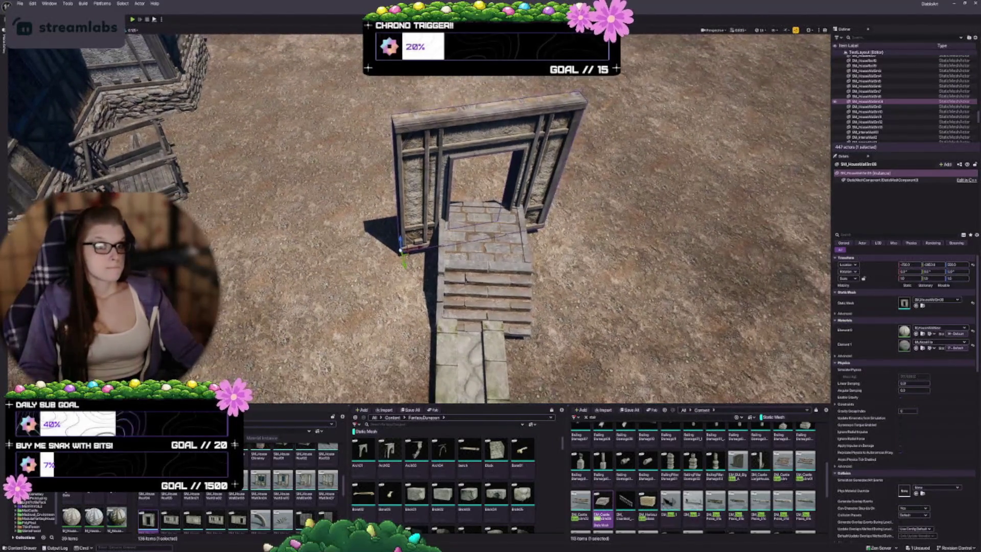
key("w")
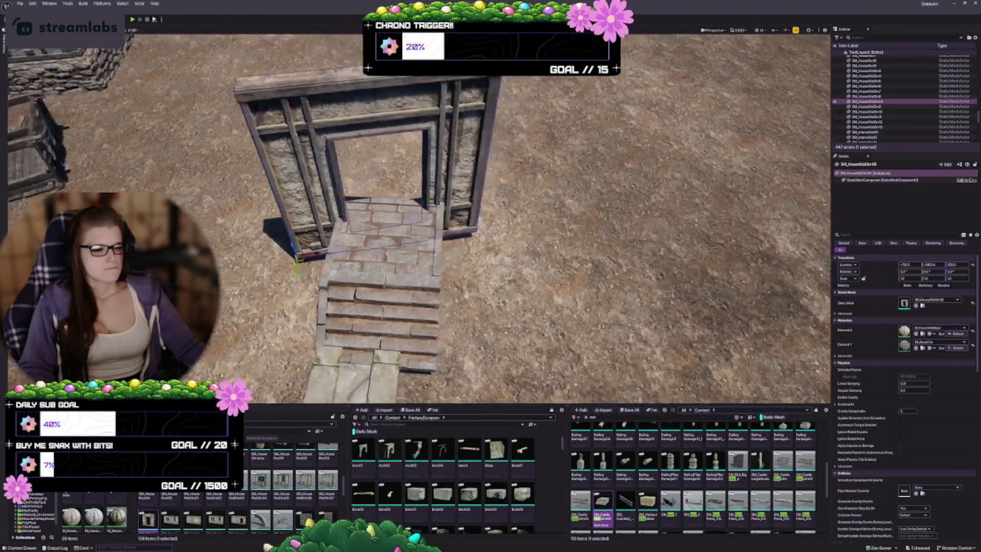
key("w")
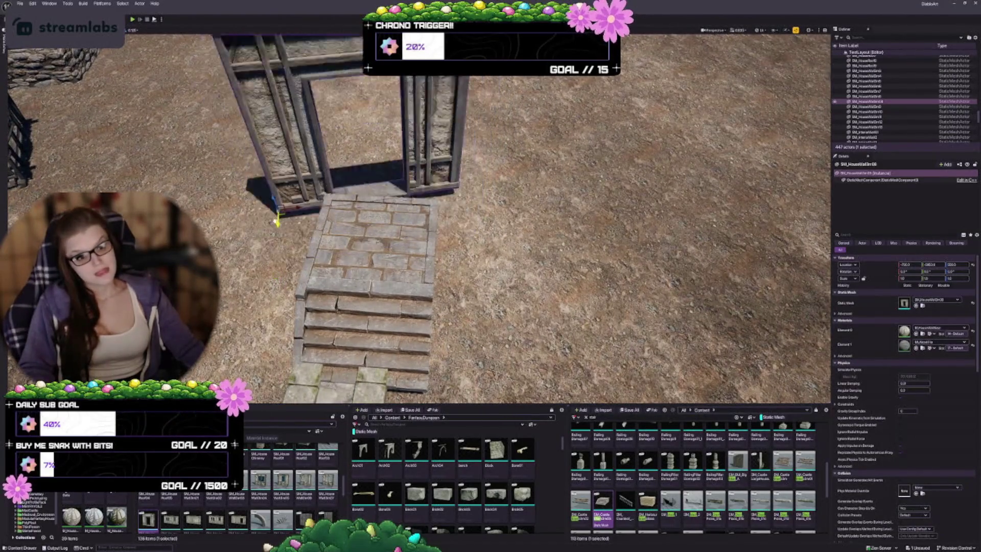
left_click(413, 352)
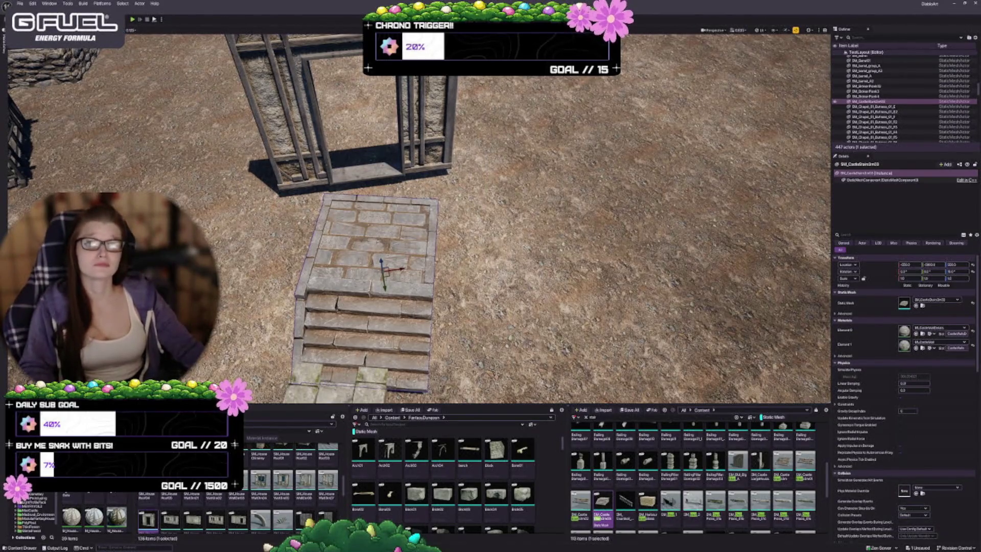
Move the stone stairs up and sideways to centre them on the doorway.
key("w")
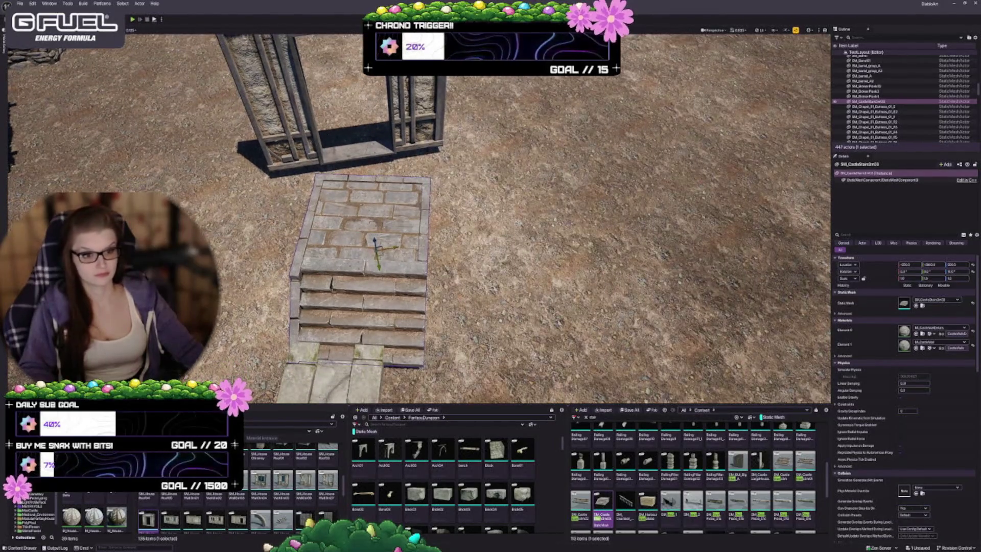
mouse_move(378, 249)
left_mouse_down()
mouse_move(347, 201)
mouse_move(364, 173)
left_mouse_up()
key("e")
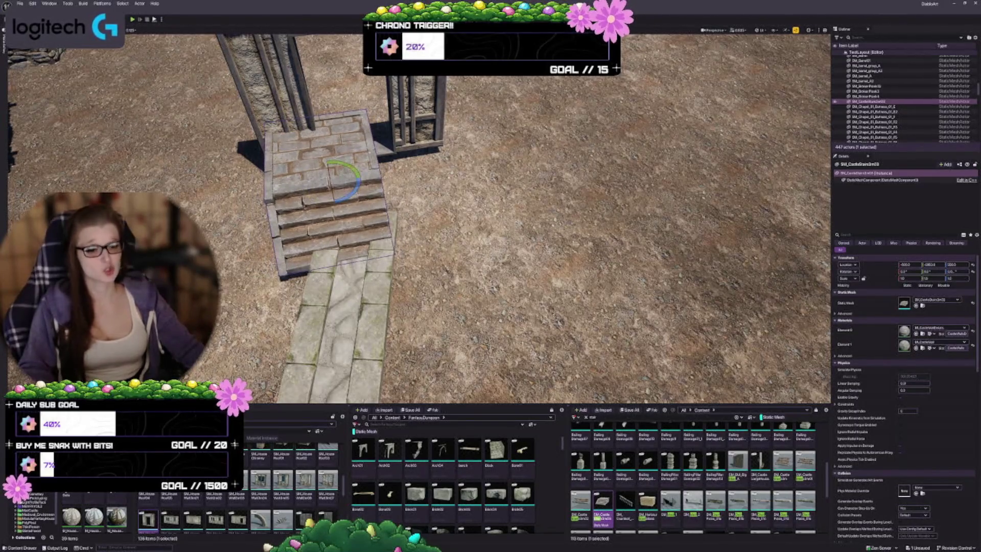
key("w")
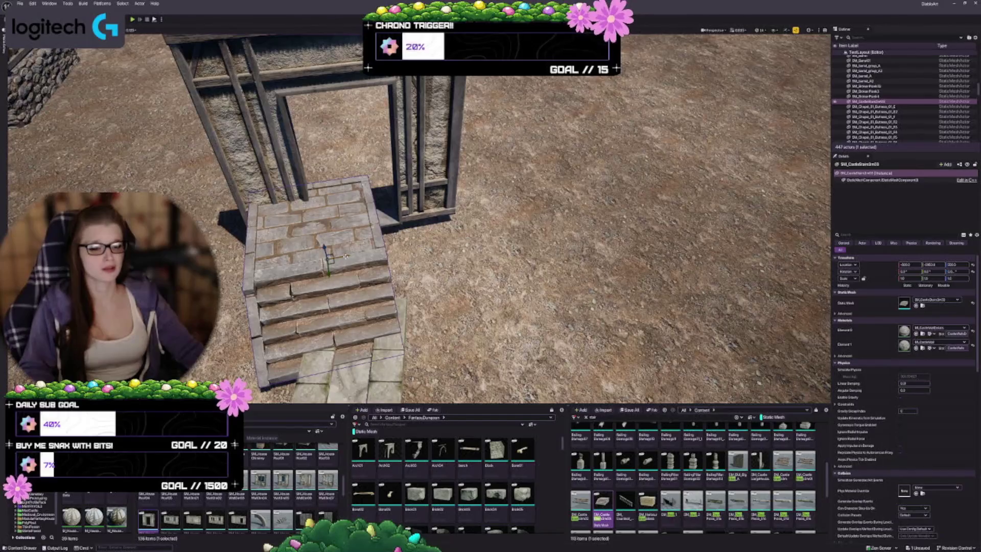
left_click_drag(358, 254, 387, 249)
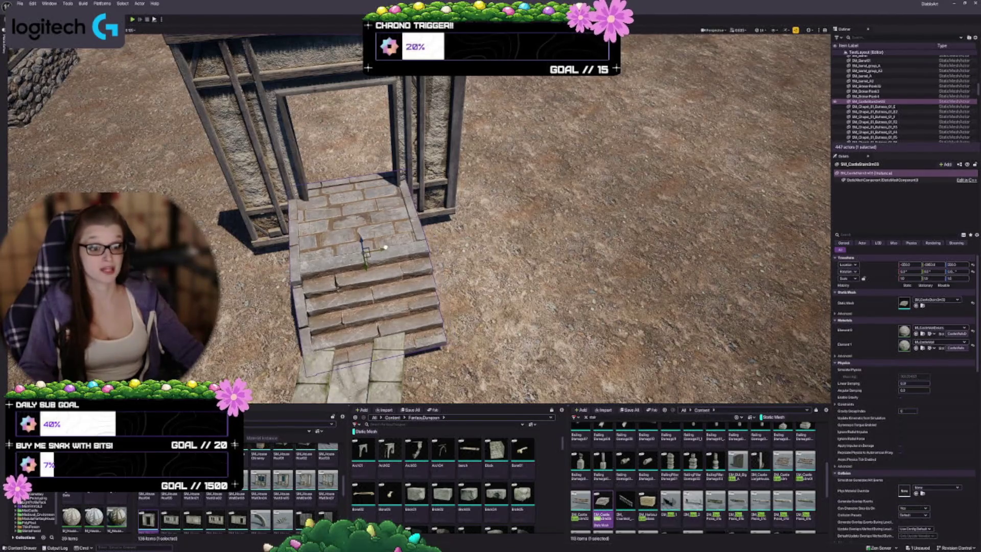
Push the door-frame wall back behind the stairs.
mouse_move(390, 247)
left_mouse_down()
mouse_move(361, 271)
mouse_move(340, 232)
left_mouse_up()
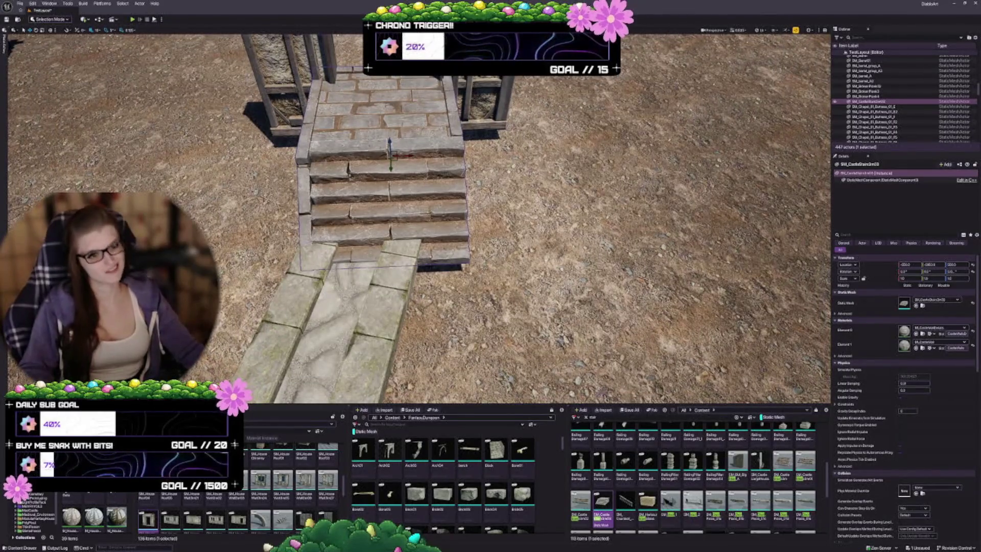
left_click_drag(339, 233, 340, 216)
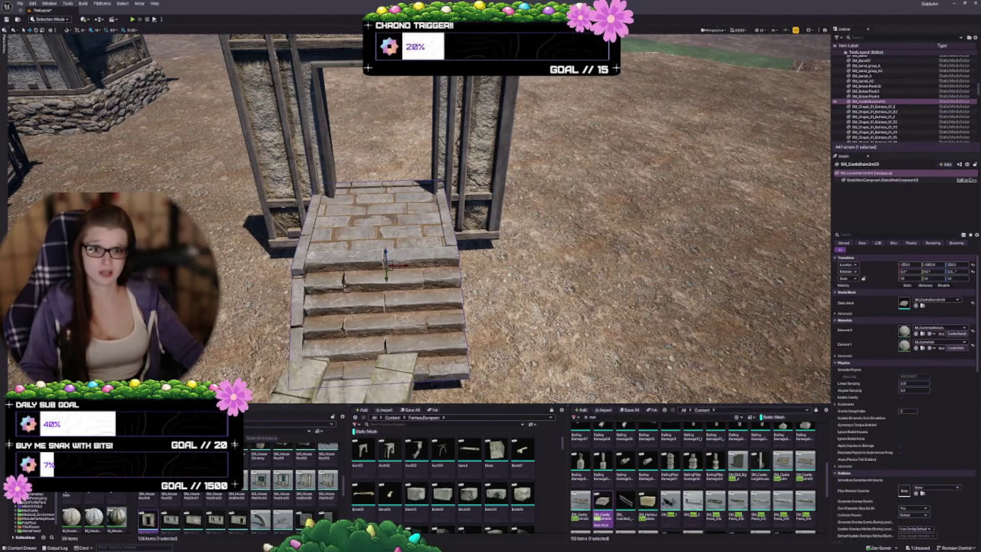
left_click(332, 225)
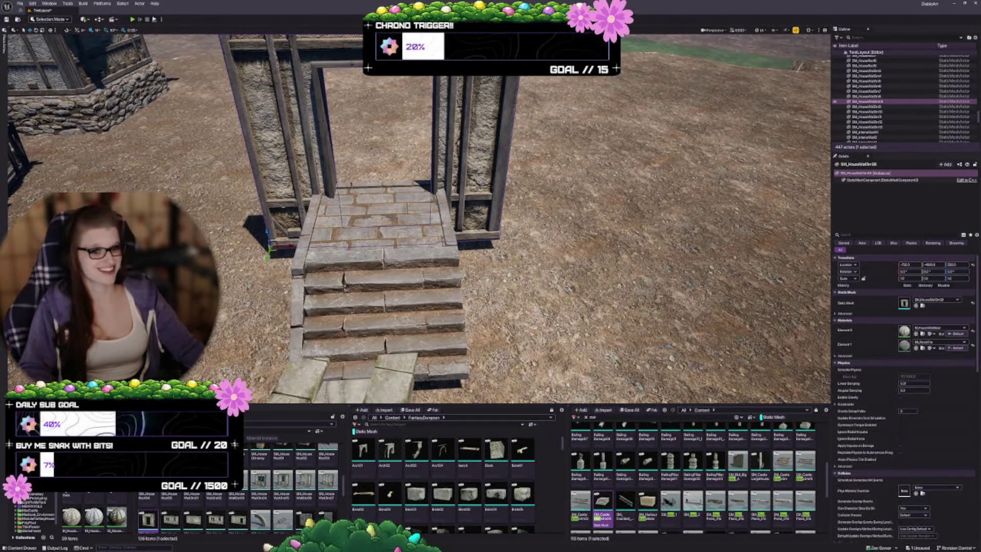
scroll(357, 204, "up", 5)
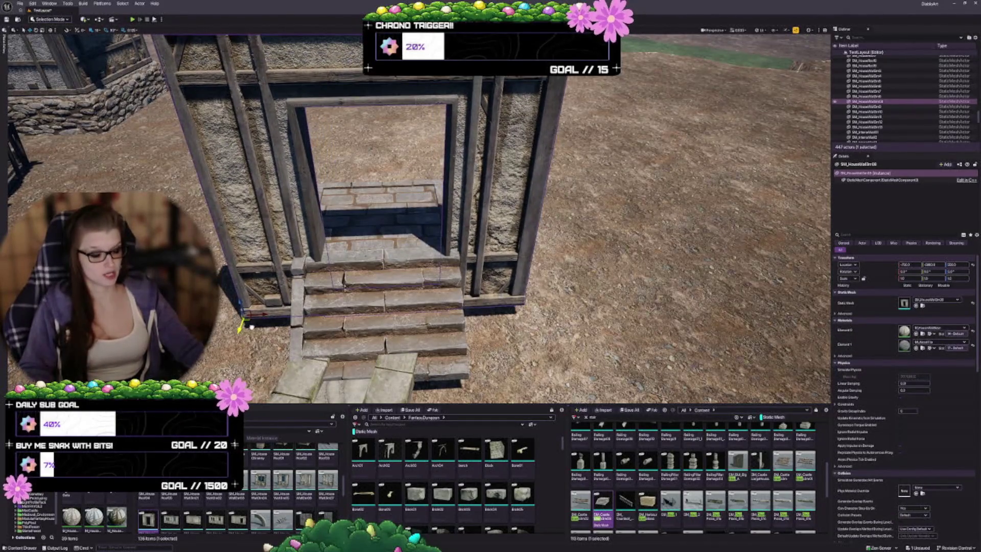
left_click_drag(241, 305, 228, 240)
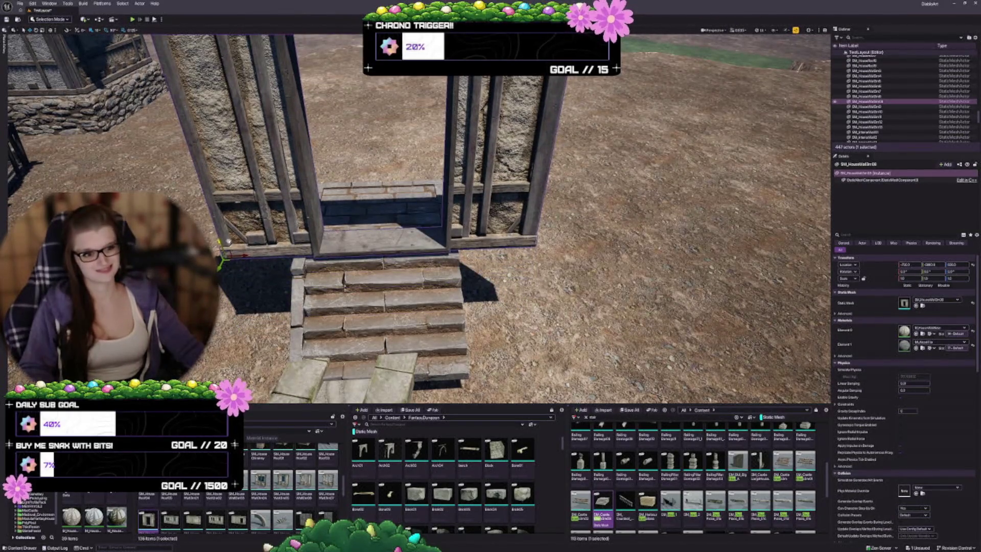
Alt-drag a copy of the wall section to the left.
mouse_move(416, 197)
left_mouse_down()
mouse_move(417, 168)
mouse_move(417, 204)
mouse_move(407, 184)
mouse_move(406, 199)
left_mouse_up()
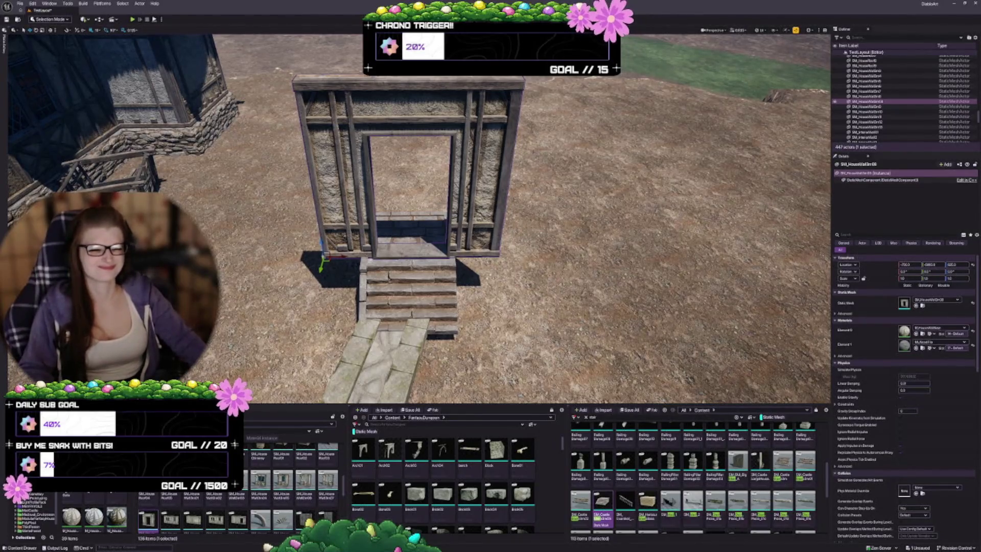
left_click_drag(461, 186, 462, 204)
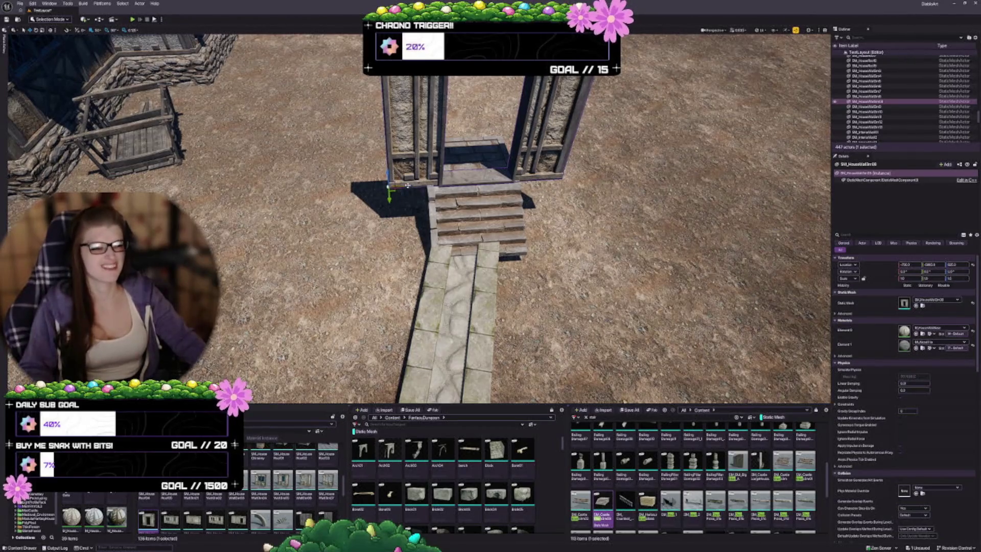
left_click_drag(408, 187, 314, 190)
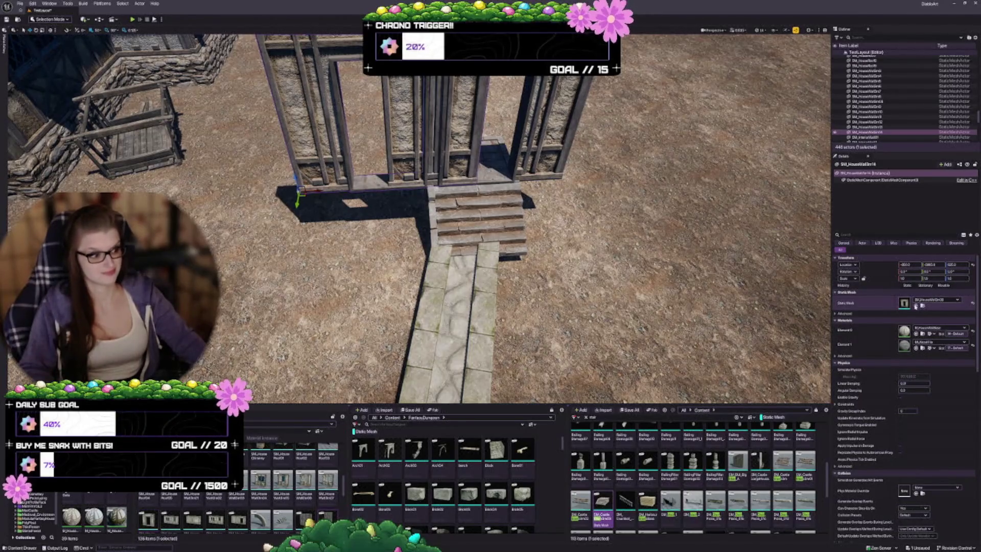
Change the copy's Static Mesh to a plank wall and butt it against the door wall.
left_click(916, 306)
scroll(360, 198, "down", 5)
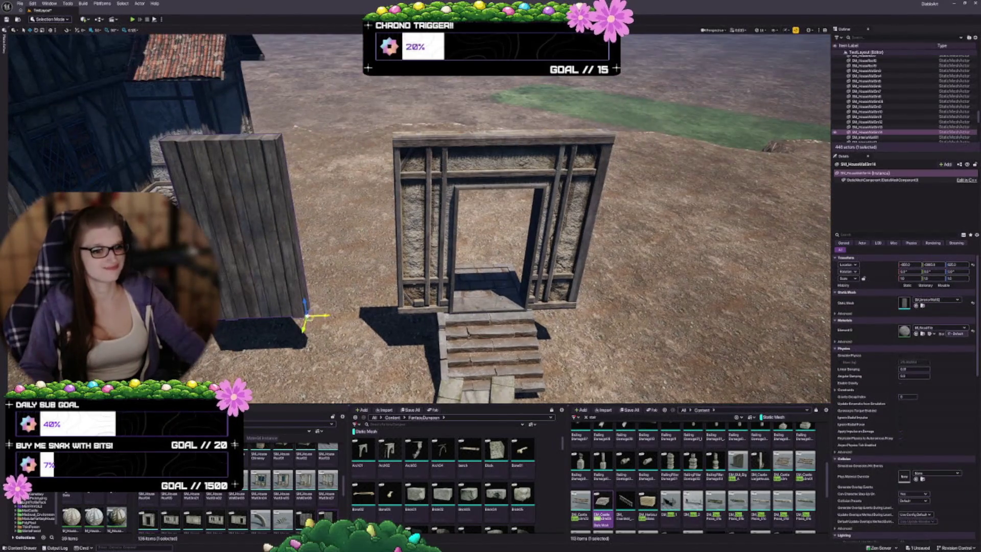
left_click_drag(337, 316, 411, 313)
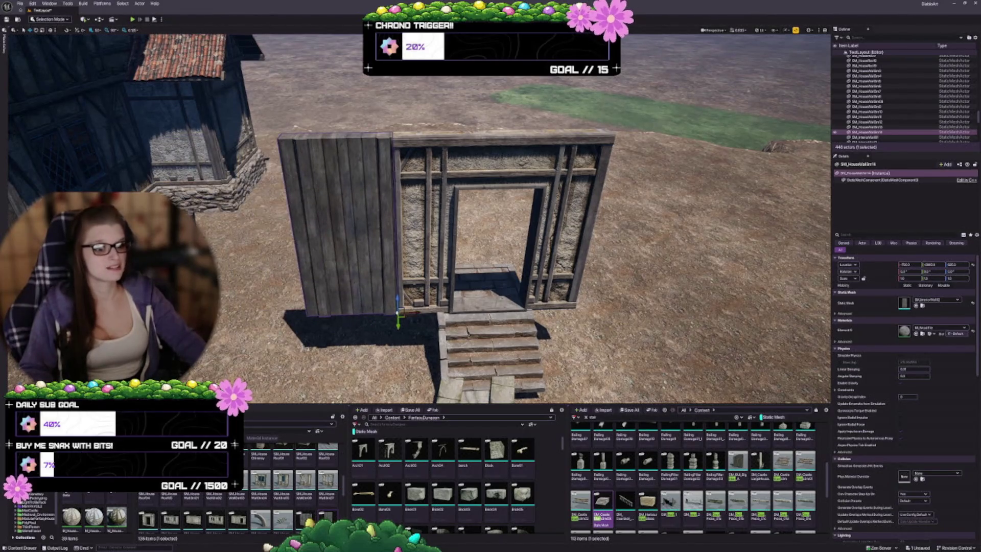
key("Escape")
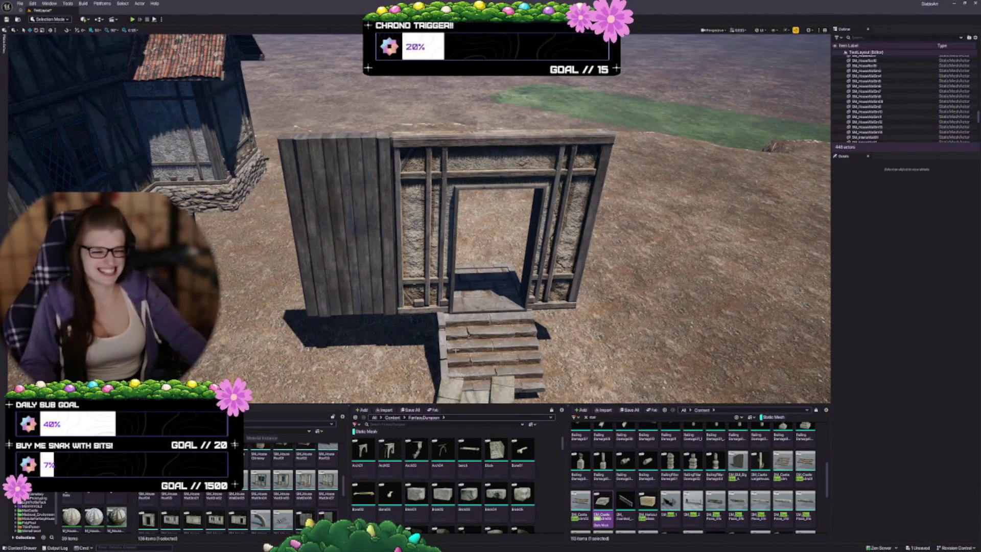
Frame both walls and select the middle door-frame wall for the right-hand plank wall.
mouse_move(455, 350)
left_mouse_down()
mouse_move(385, 313)
mouse_move(628, 296)
left_mouse_up()
left_click(385, 312)
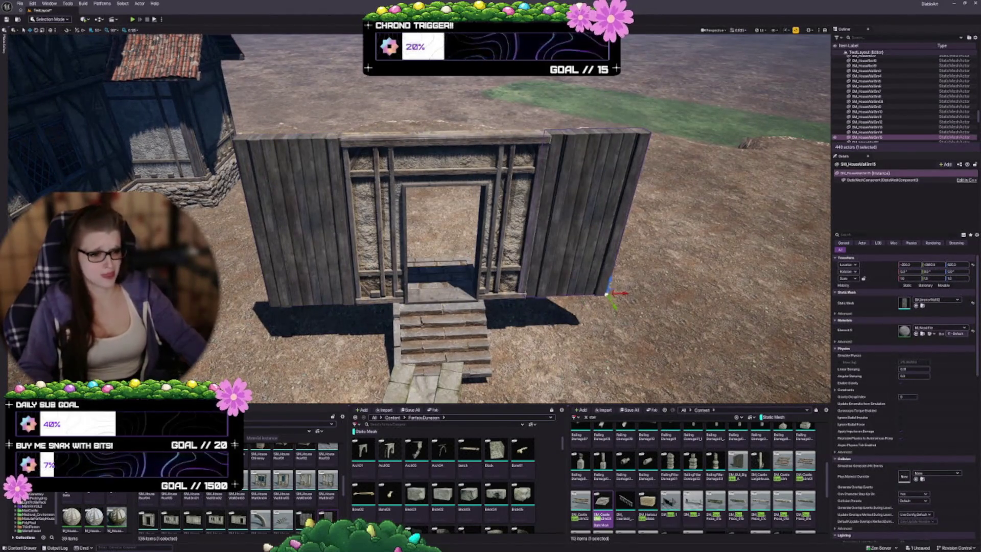
key("Escape")
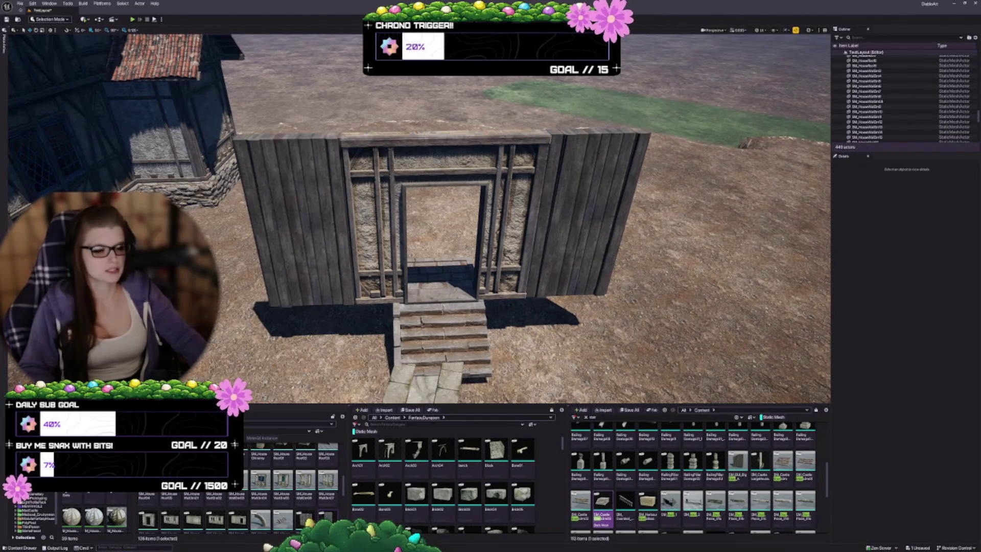
left_click(378, 259)
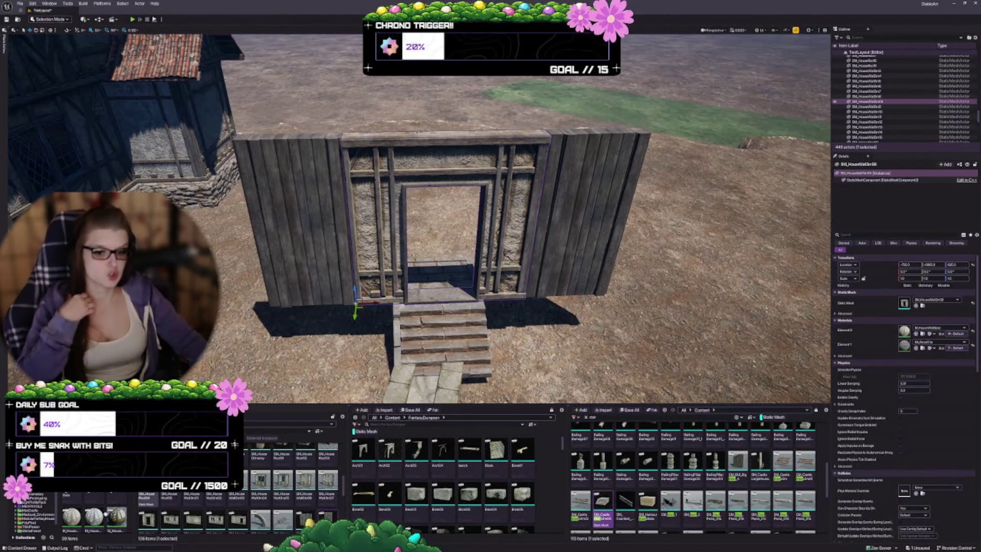
scroll(95, 511, "down", 1)
scroll(102, 504, "down", 2)
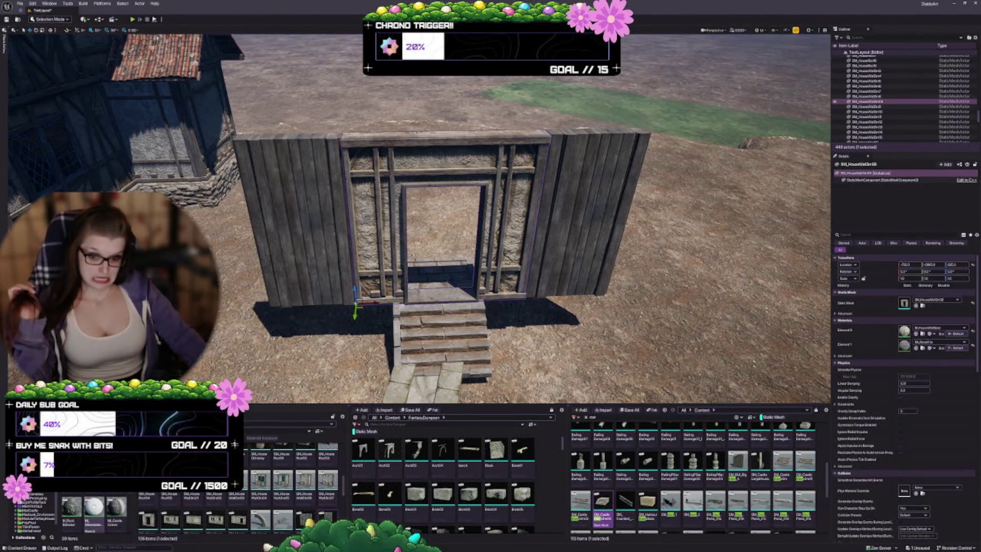
scroll(103, 508, "down", 2)
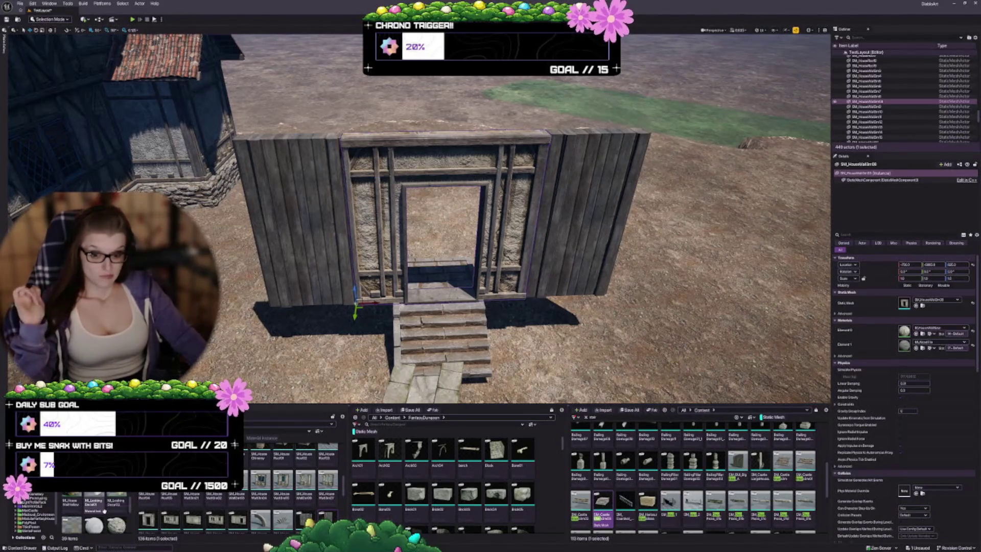
scroll(105, 511, "down", 3)
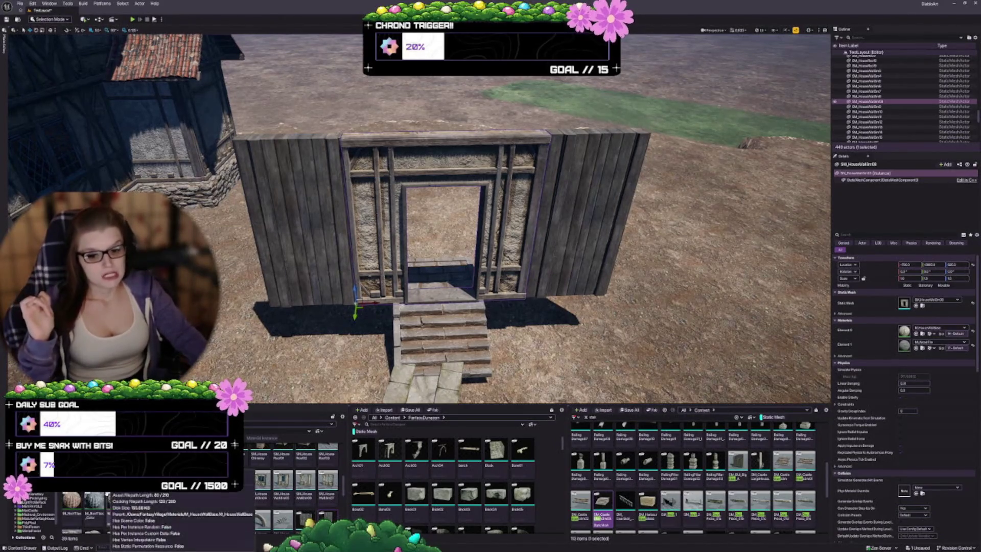
scroll(109, 499, "down", 2)
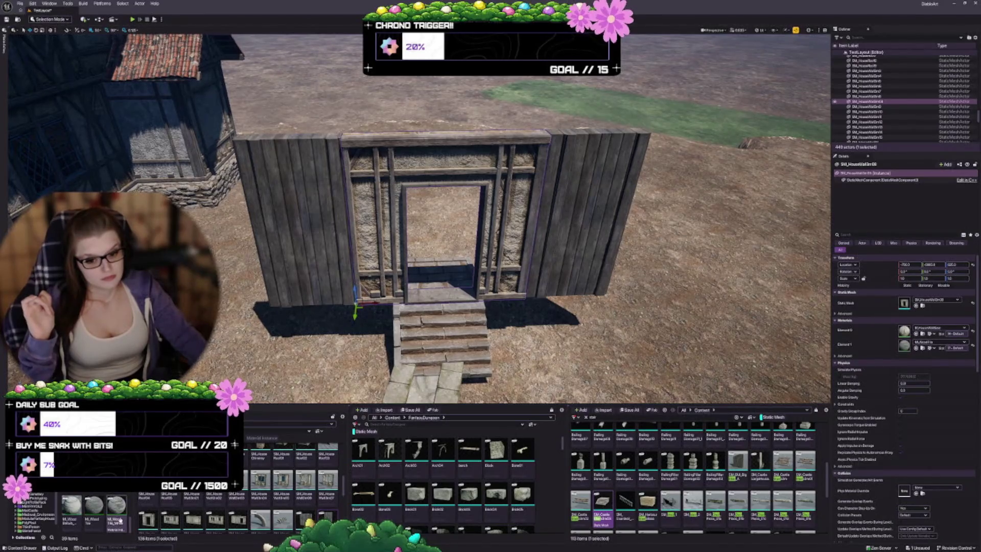
left_click(94, 506)
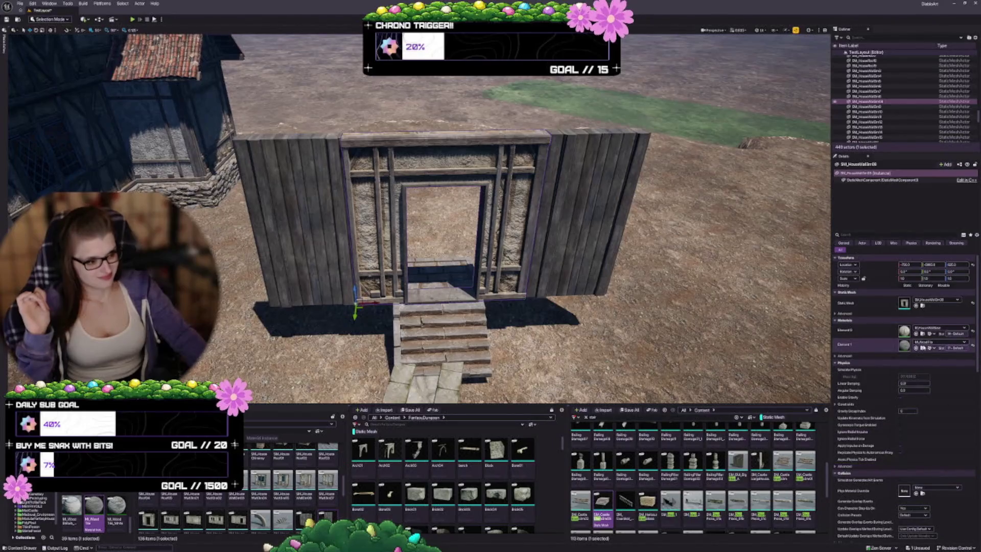
left_click(915, 333)
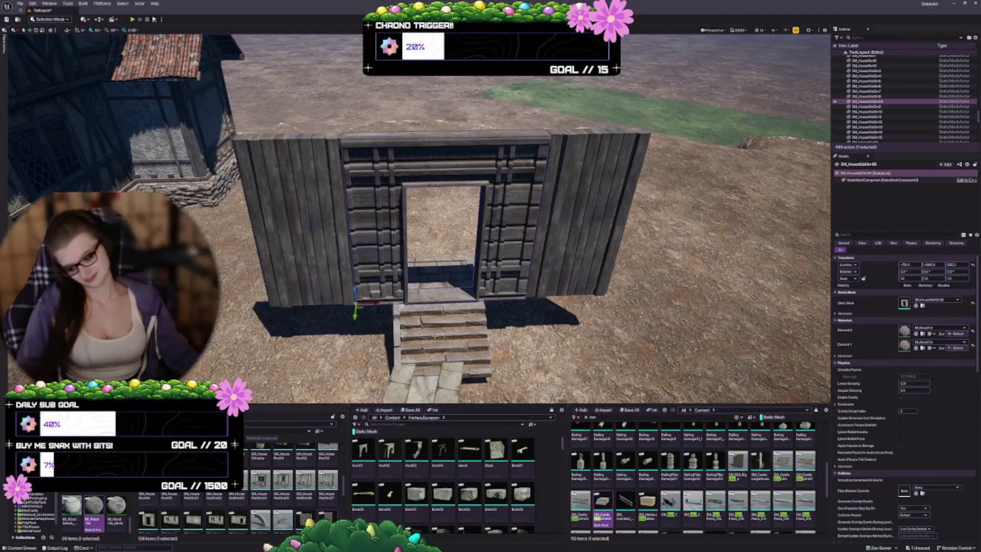
key("ctrl+z")
mouse_move(419, 220)
left_mouse_down()
mouse_move(460, 224)
mouse_move(450, 235)
mouse_move(439, 230)
mouse_move(460, 215)
mouse_move(445, 207)
left_mouse_up()
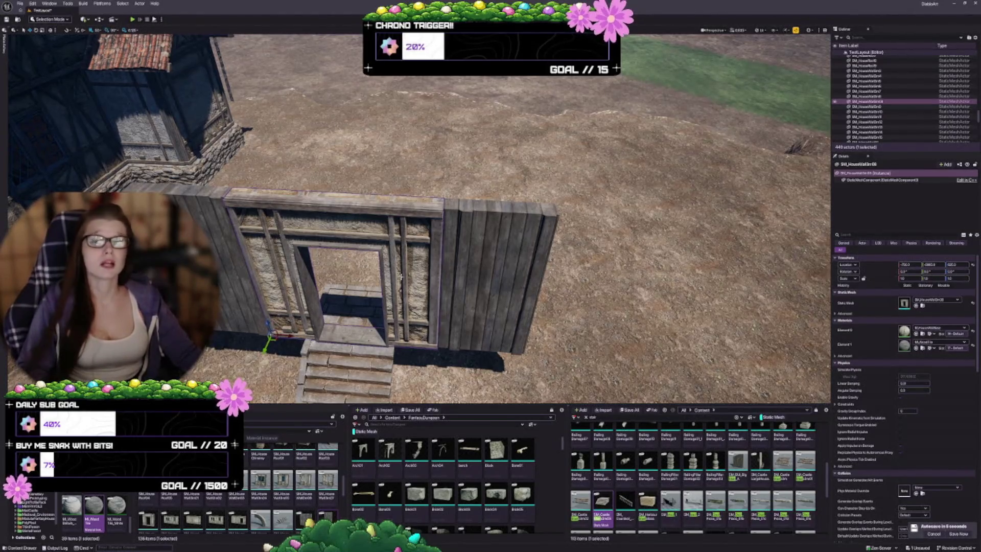
scroll(401, 277, "up", 5)
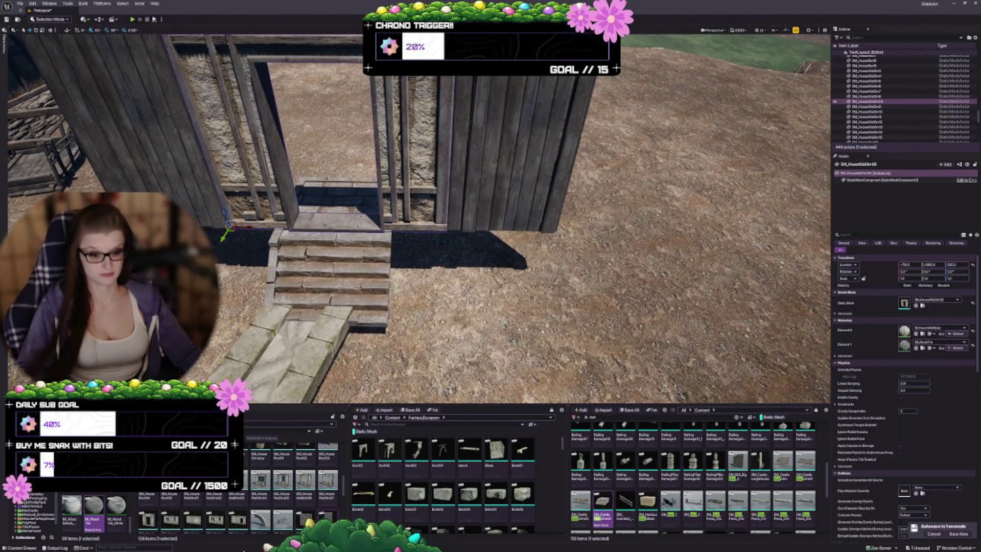
scroll(229, 494, "down", 2)
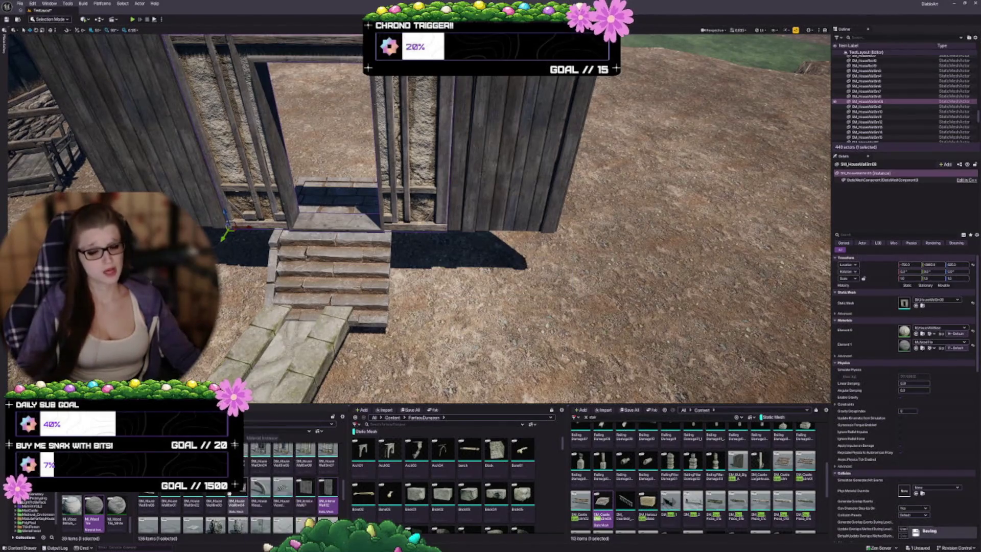
scroll(230, 493, "up", 2)
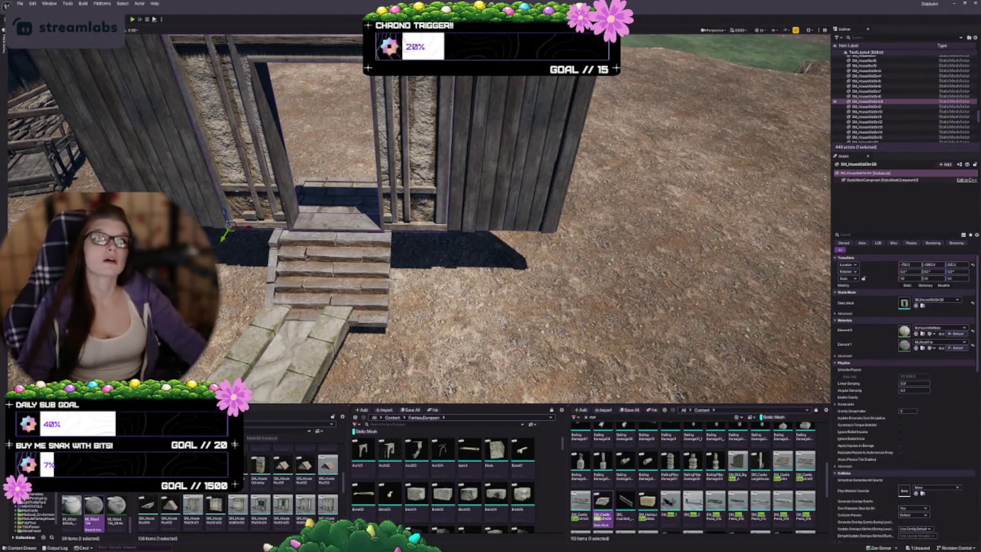
scroll(419, 219, "down", 5)
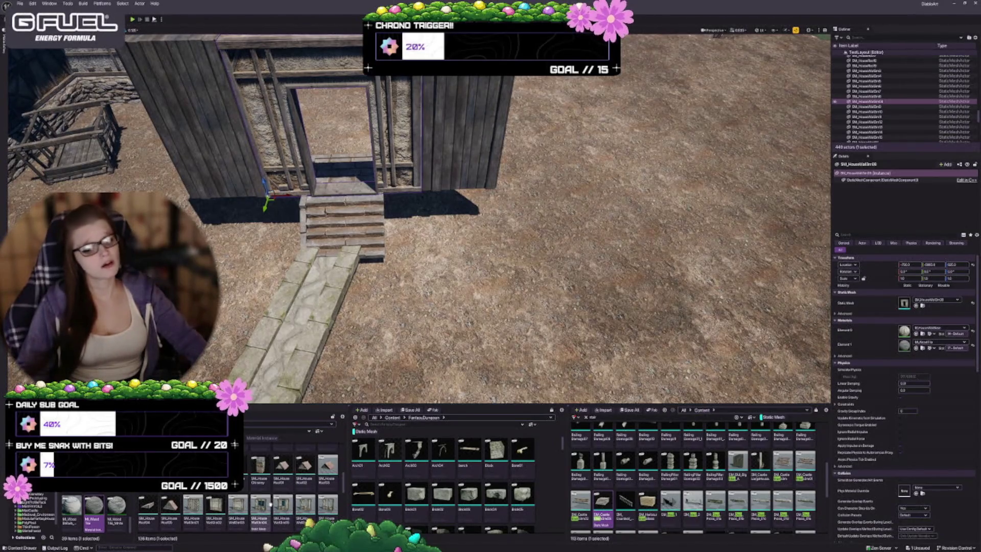
mouse_move(254, 489)
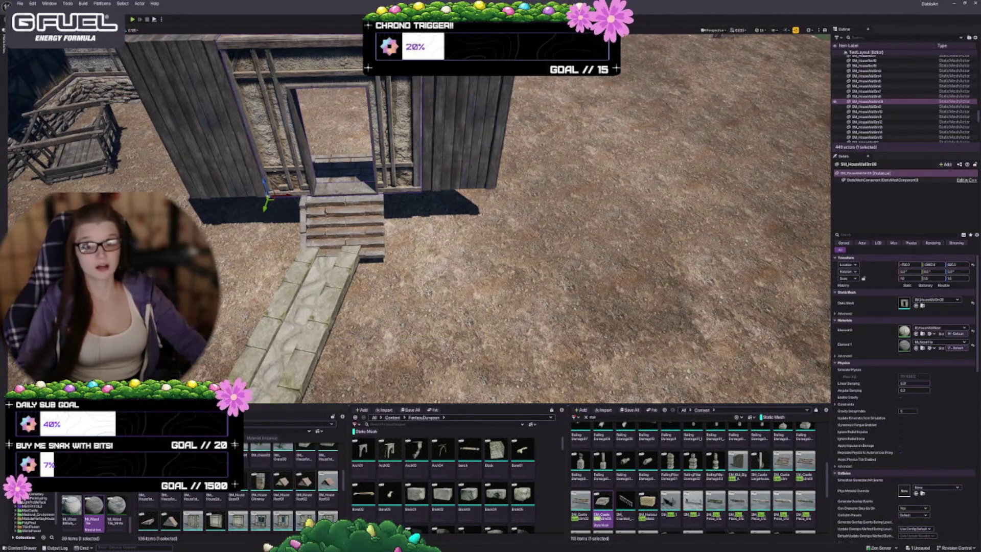
scroll(419, 220, "down", 2)
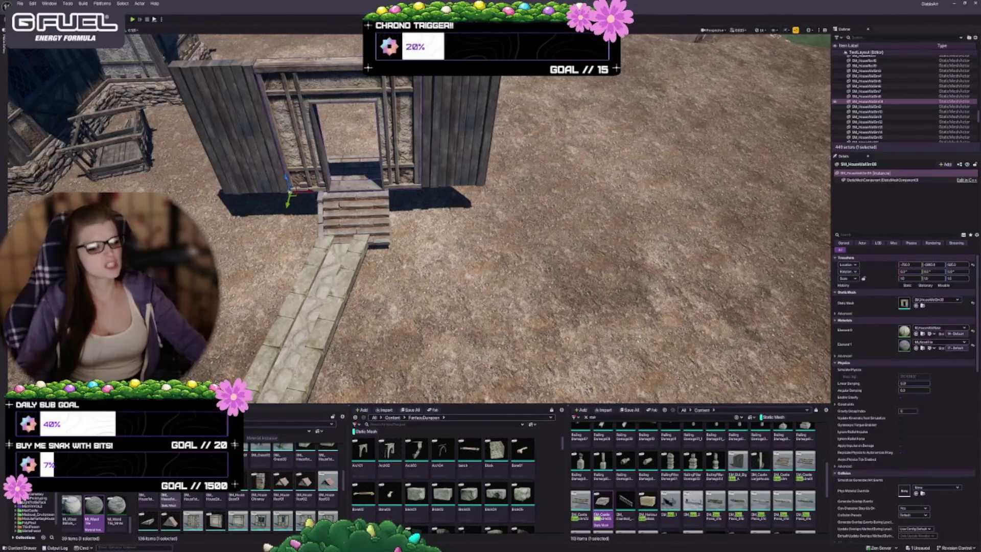
key("ctrl+z")
key("ctrl+z")
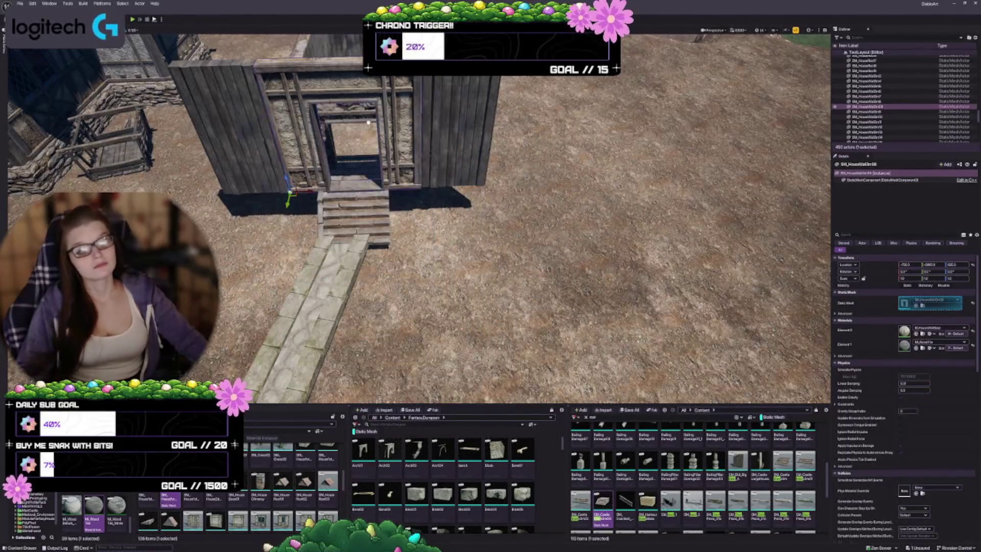
key("ctrl+y")
key("ctrl+z")
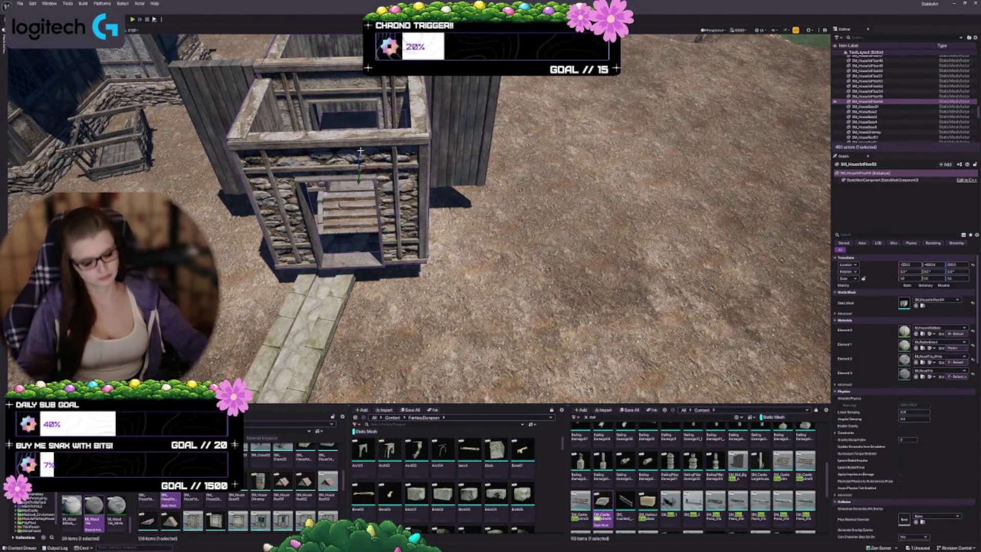
key("Delete")
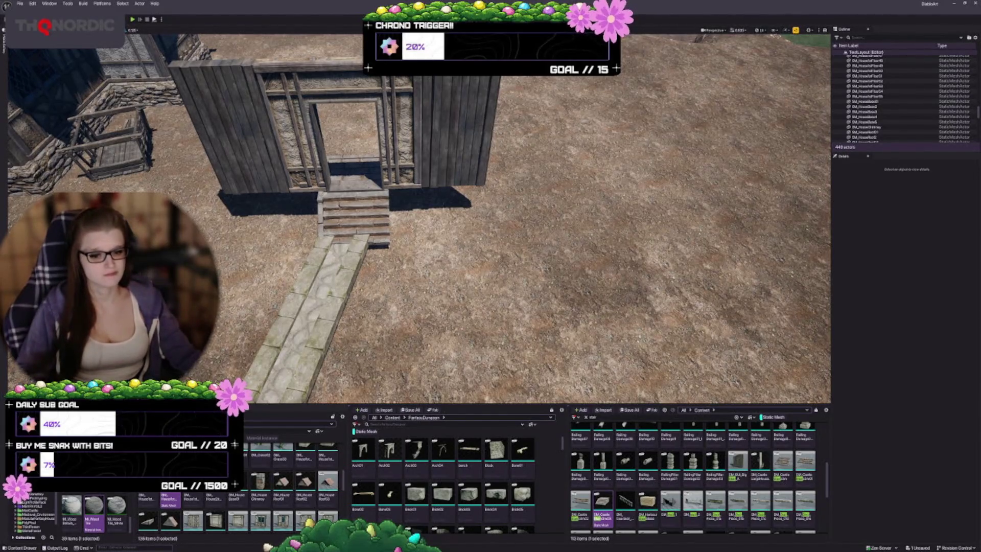
scroll(238, 486, "down", 3)
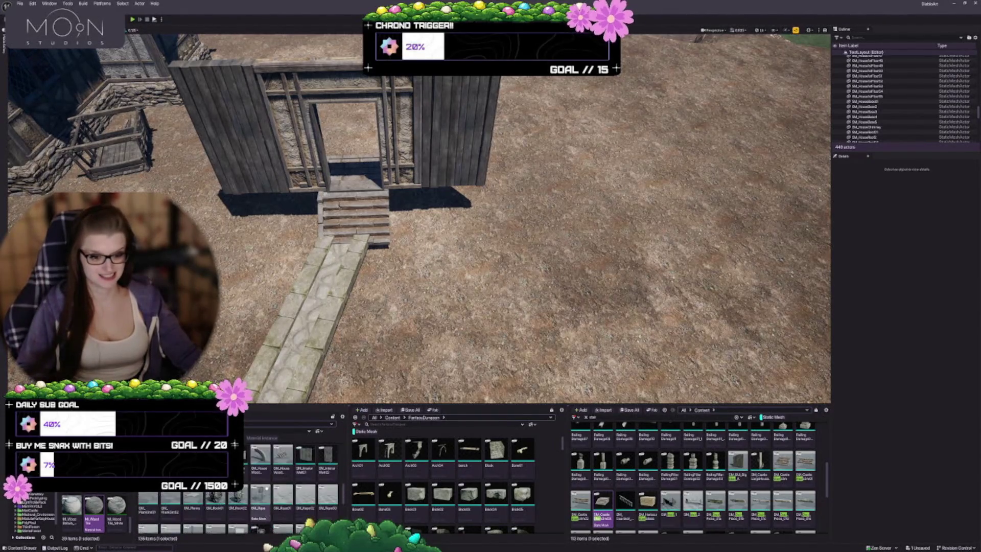
mouse_move(266, 474)
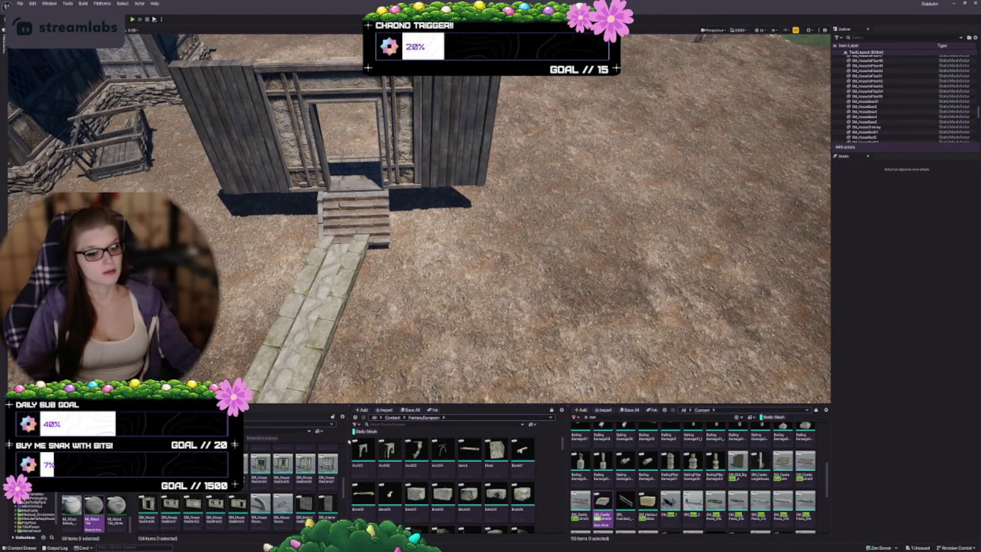
left_click(362, 431)
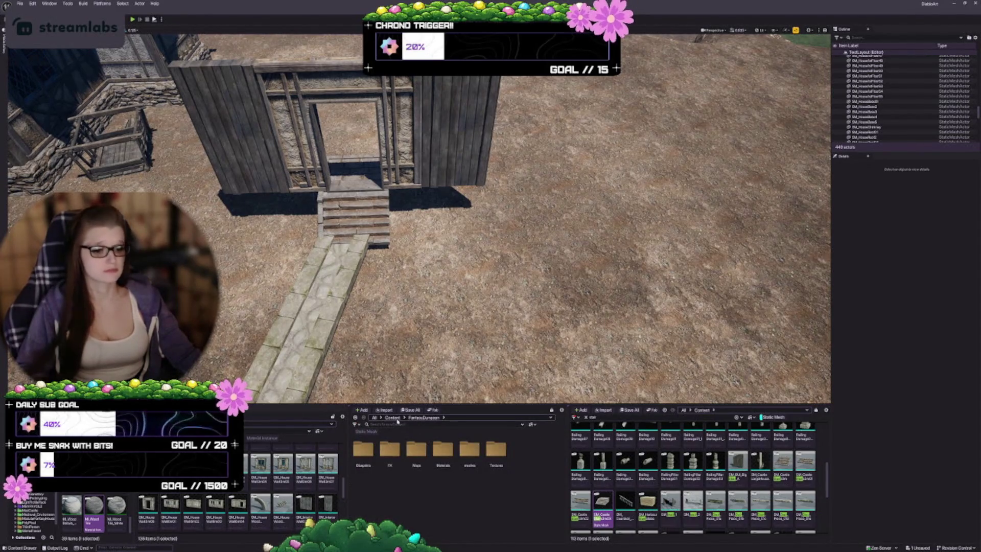
left_click(394, 418)
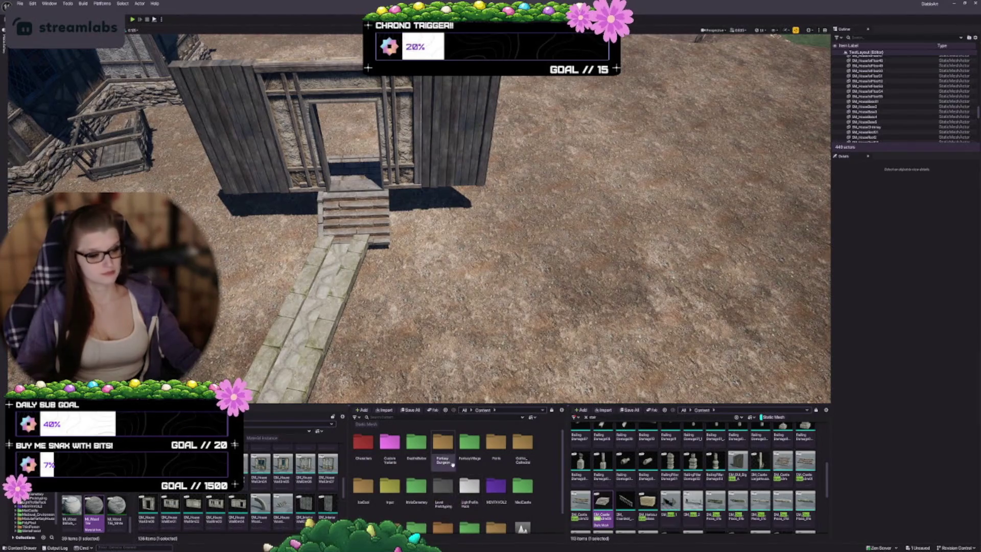
scroll(452, 464, "down", 2)
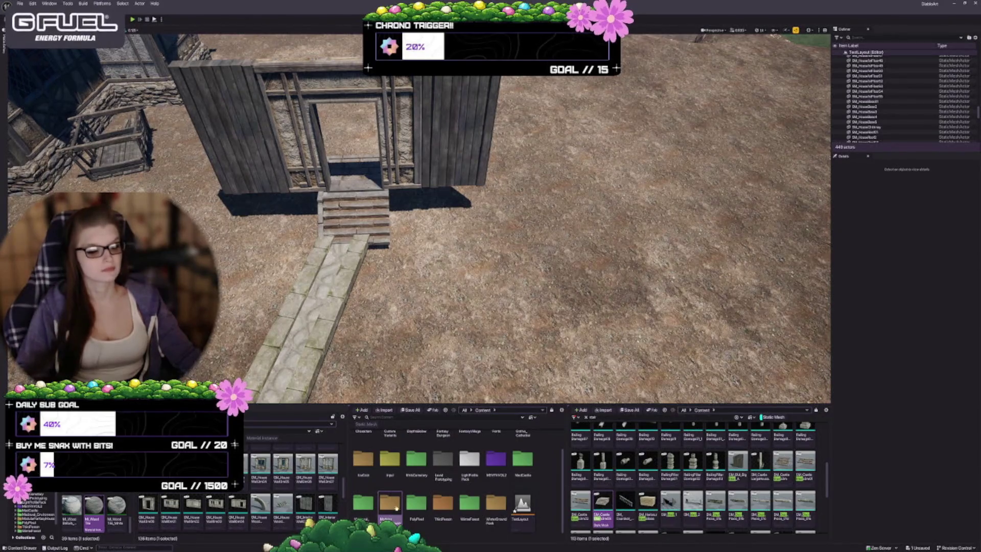
double_click(397, 508)
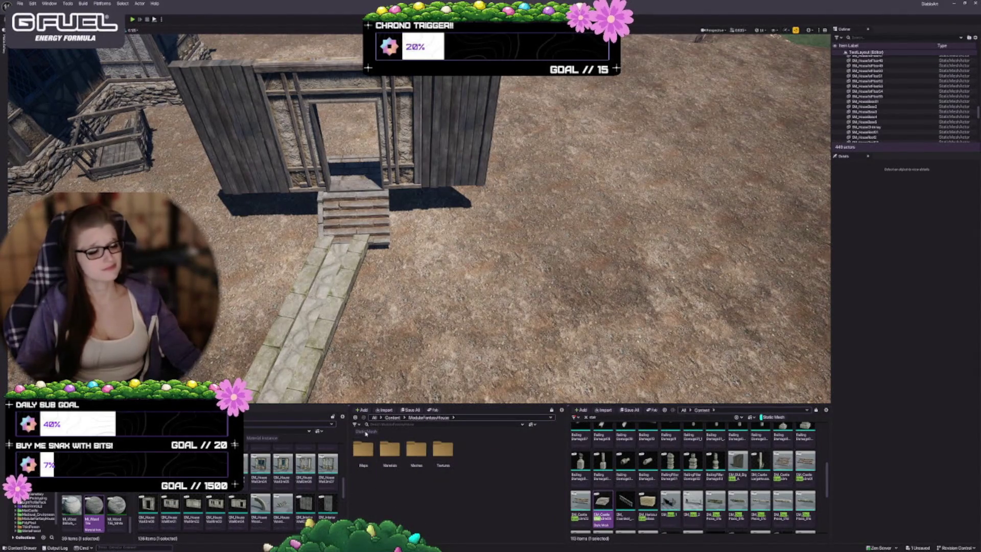
left_click(366, 431)
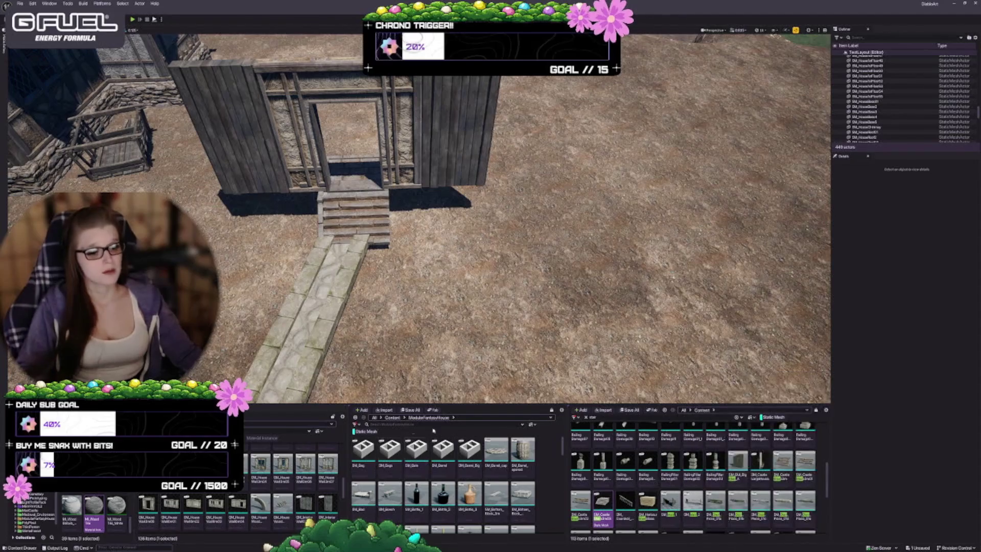
scroll(444, 460, "down", 8)
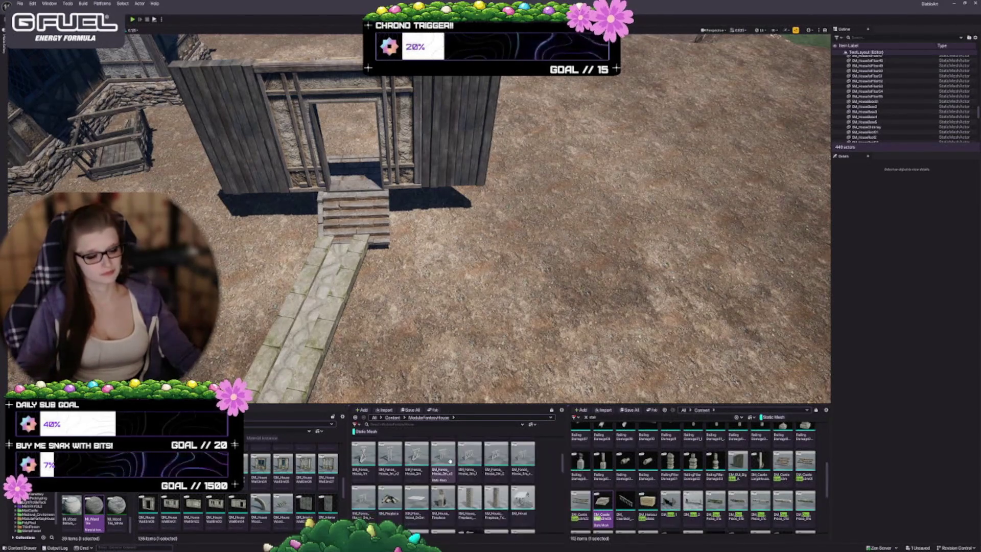
scroll(450, 462, "down", 5)
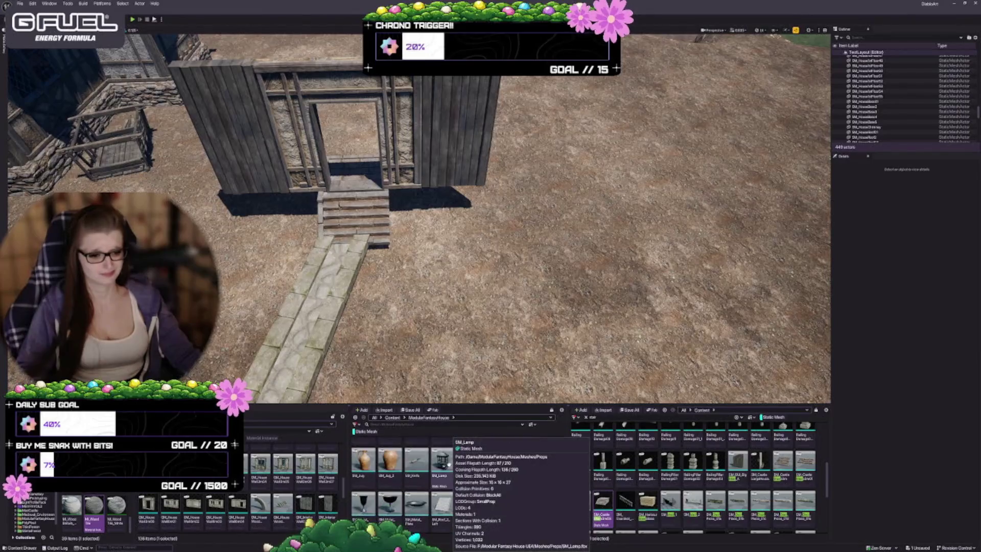
scroll(449, 462, "down", 6)
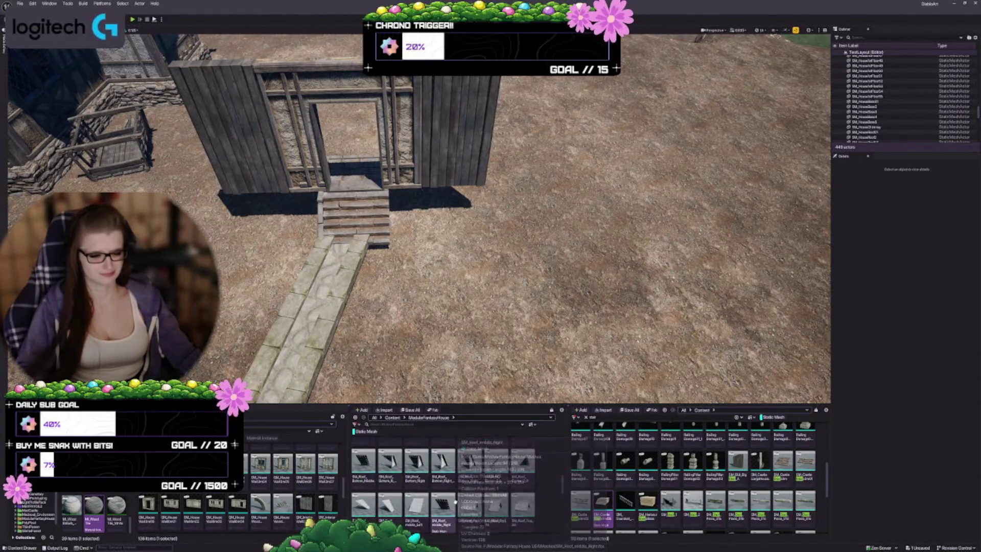
scroll(455, 501, "down", 5)
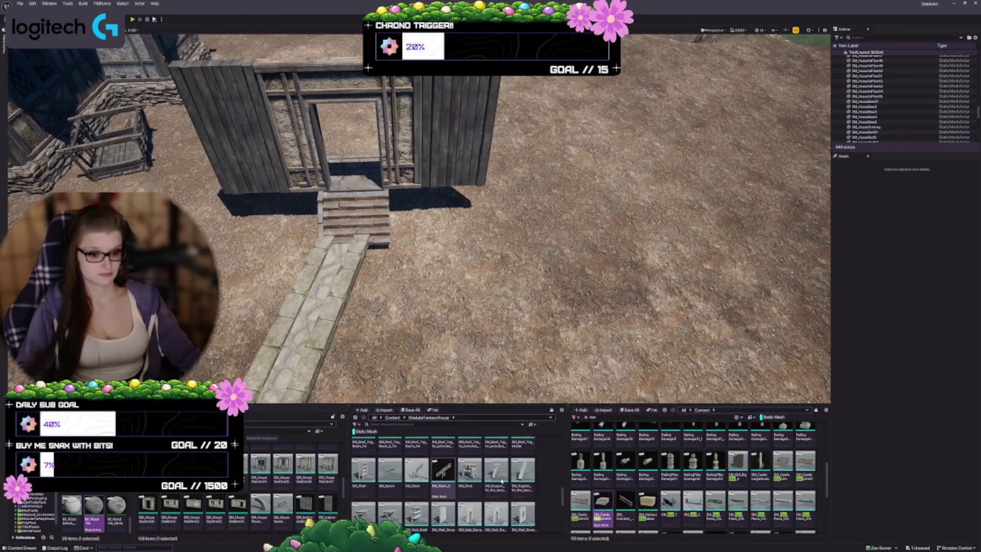
scroll(521, 496, "down", 2)
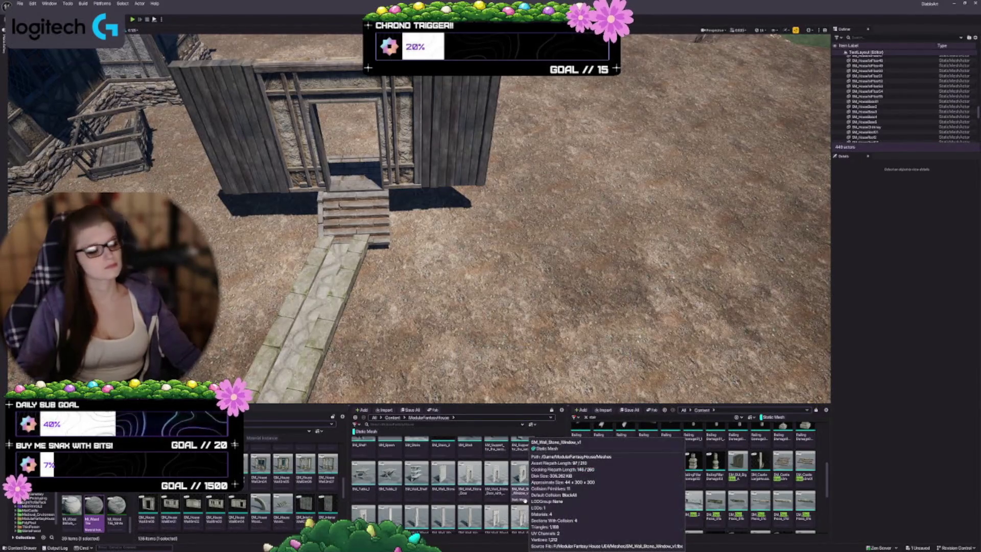
scroll(409, 204, "up", 3)
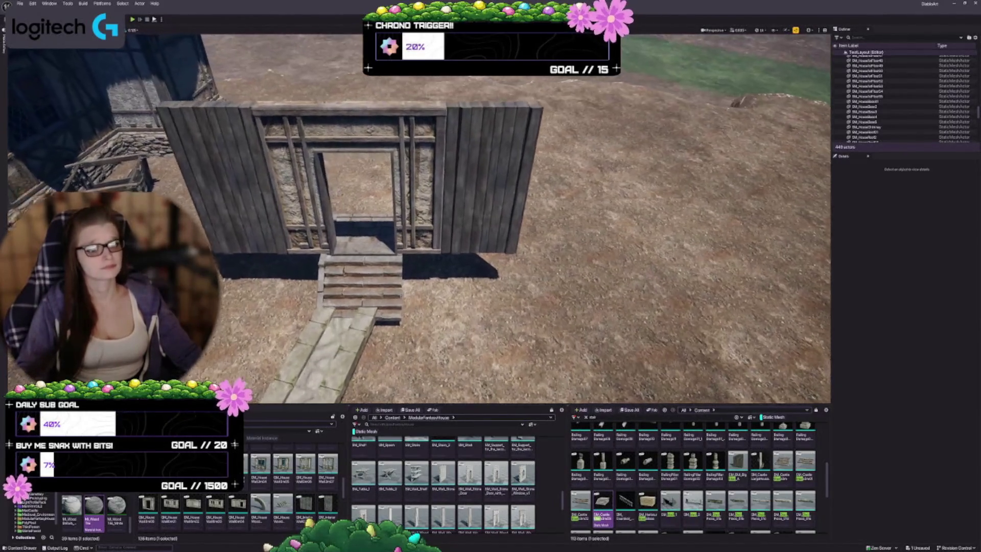
scroll(409, 204, "up", 1)
Delete the two wooden plank walls beside the doorway frame.
left_click(271, 234)
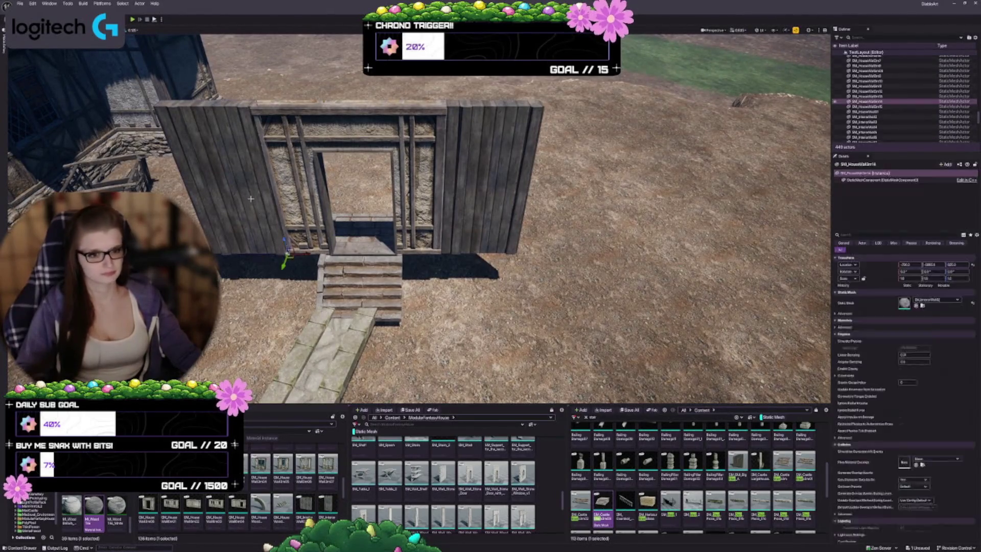
left_click(508, 163, "ctrl")
key("Delete")
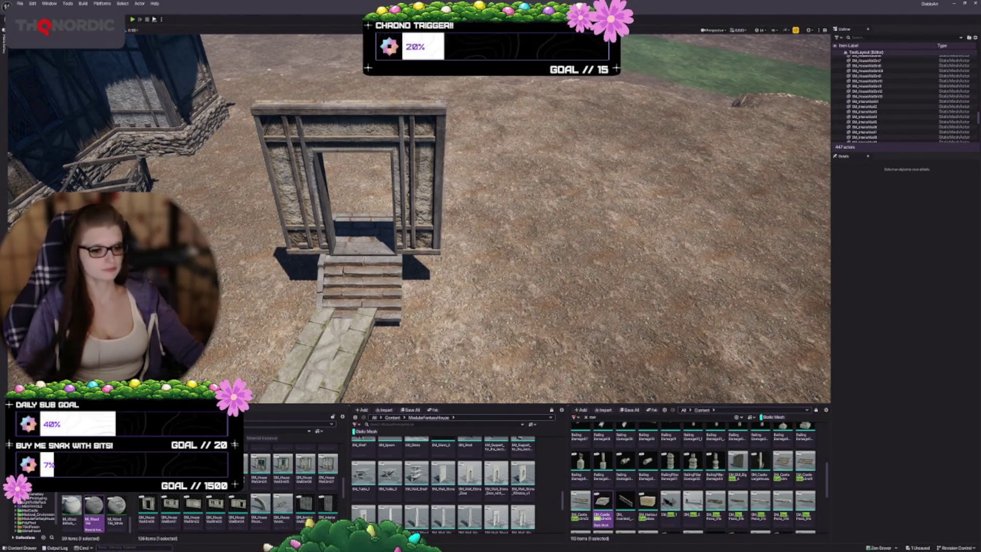
Place a plaster wall panel, turn it 90° and set it flush against the door frame.
scroll(419, 219, "up", 5)
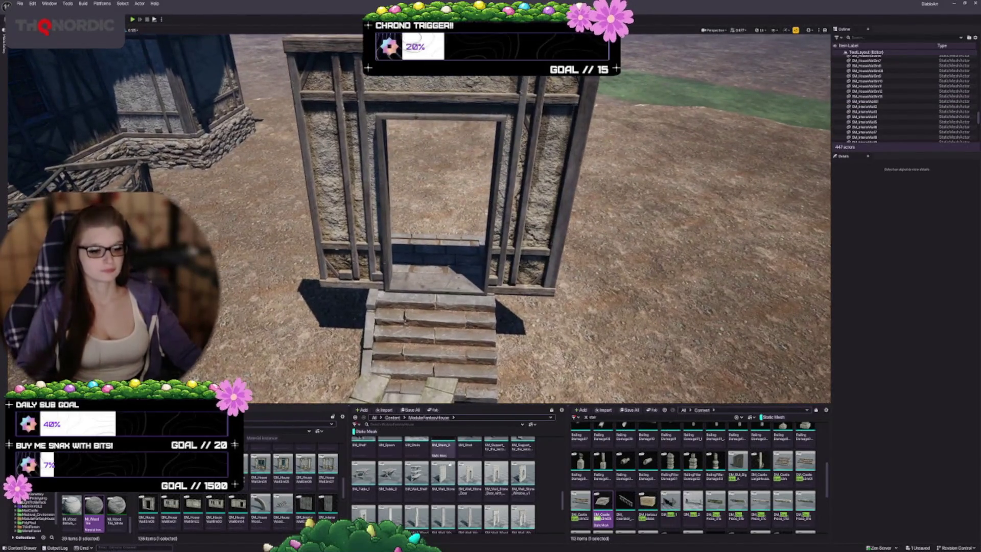
scroll(444, 486, "down", 2)
mouse_move(390, 483)
left_mouse_down()
mouse_move(309, 287)
mouse_move(406, 327)
mouse_move(395, 327)
left_mouse_up()
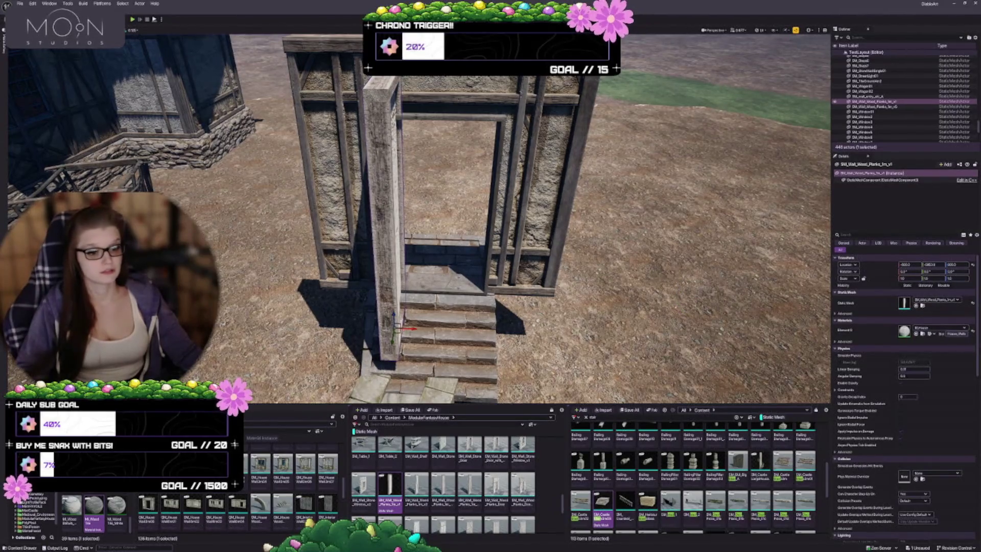
key("e")
mouse_move(406, 335)
left_mouse_down()
mouse_move(403, 348)
mouse_move(295, 283)
mouse_move(307, 278)
mouse_move(307, 287)
left_mouse_up()
key("w")
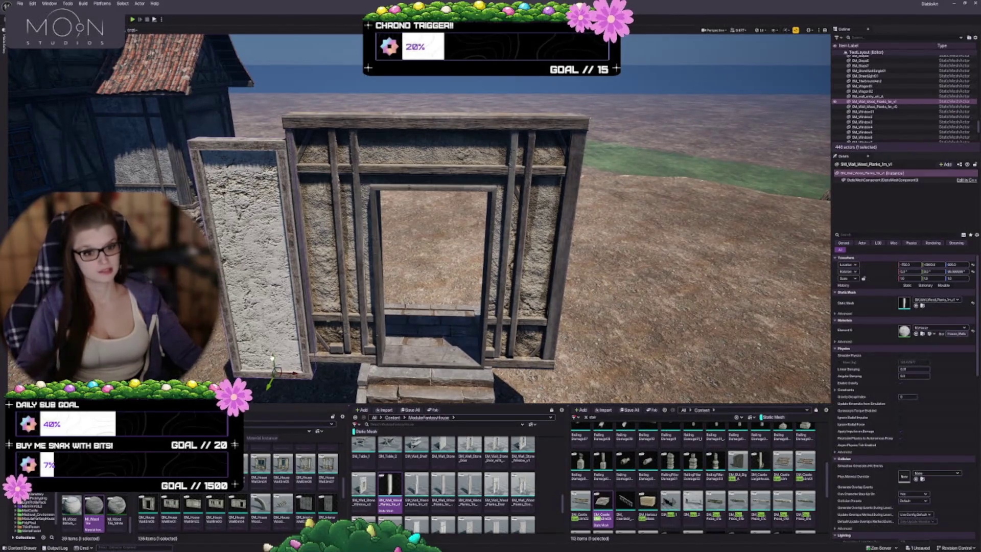
left_click_drag(274, 359, 271, 337)
scroll(353, 330, "up", 3)
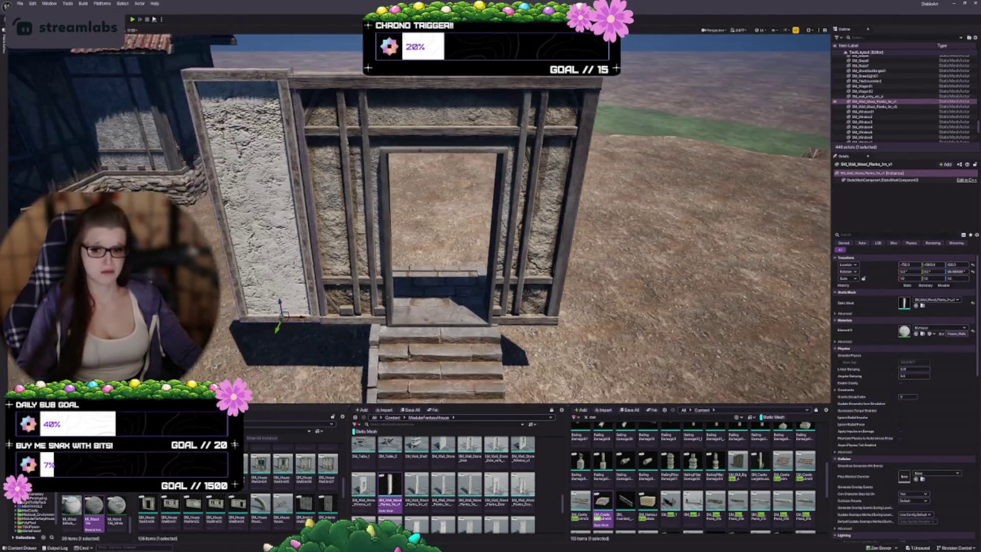
mouse_move(460, 256)
left_mouse_down()
mouse_move(440, 240)
mouse_move(460, 250)
mouse_move(468, 238)
left_mouse_up()
mouse_move(391, 319)
left_mouse_down()
mouse_move(375, 320)
mouse_move(402, 321)
mouse_move(389, 321)
left_mouse_up()
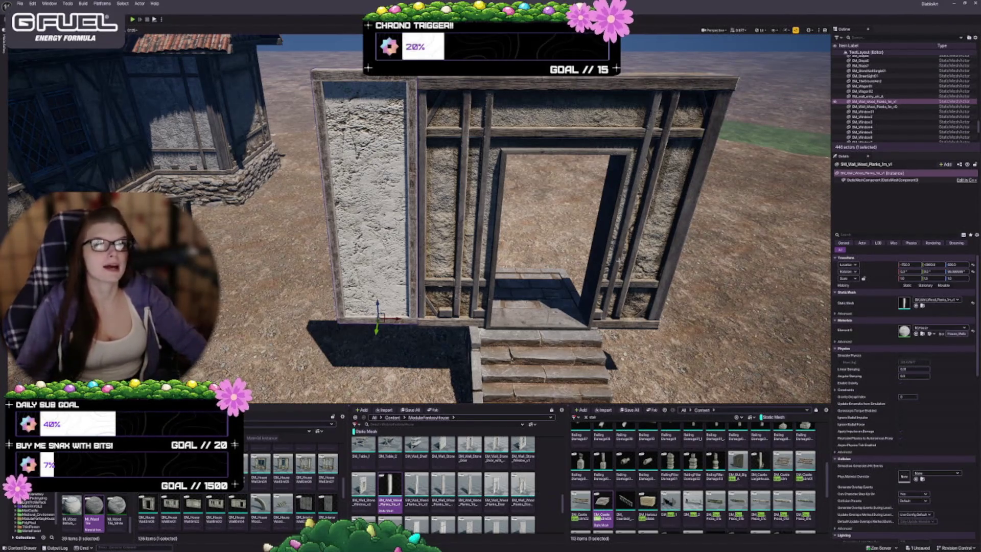
Alt-drag a copy of the plaster panel to the right side of the frame.
scroll(488, 493, "down", 2)
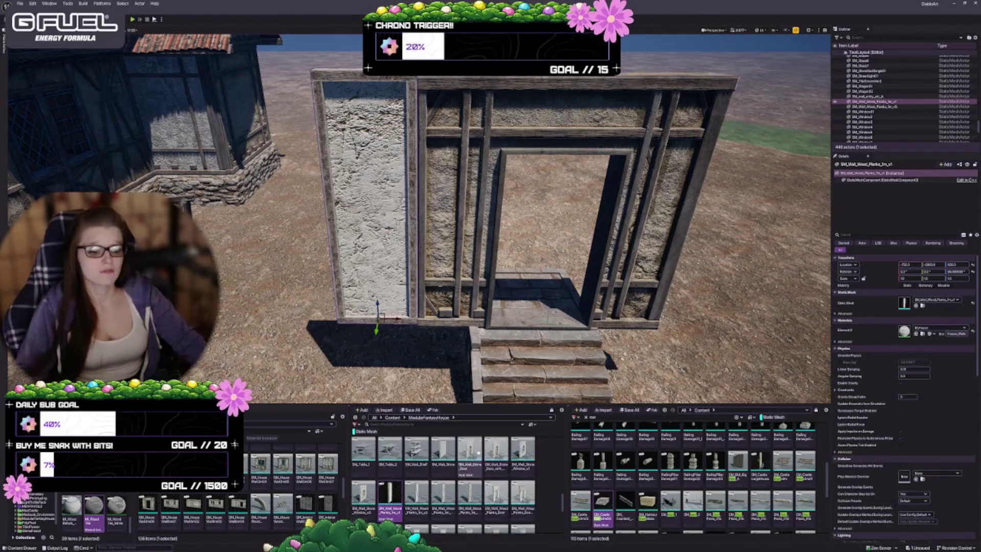
scroll(488, 472, "down", 1)
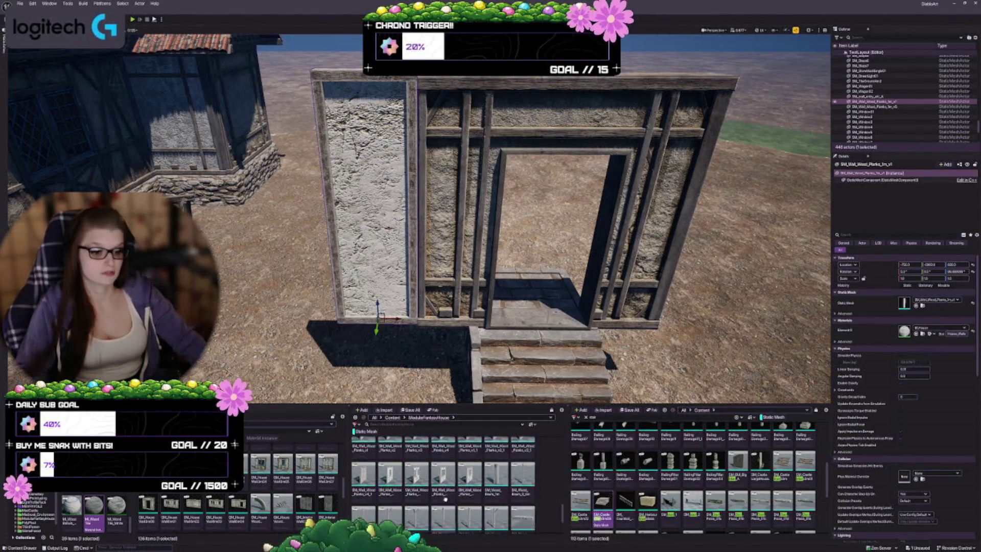
scroll(488, 472, "up", 1)
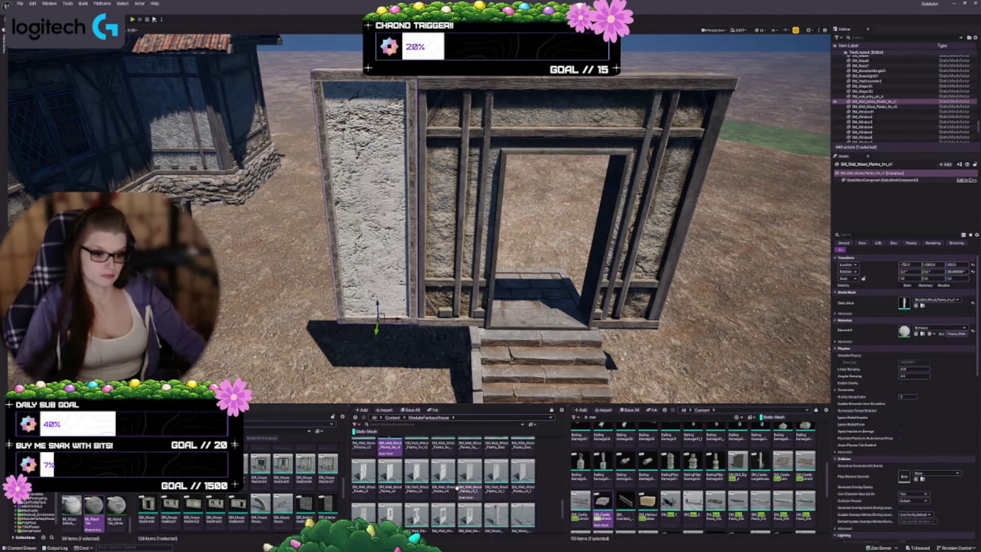
scroll(531, 215, "down", 3)
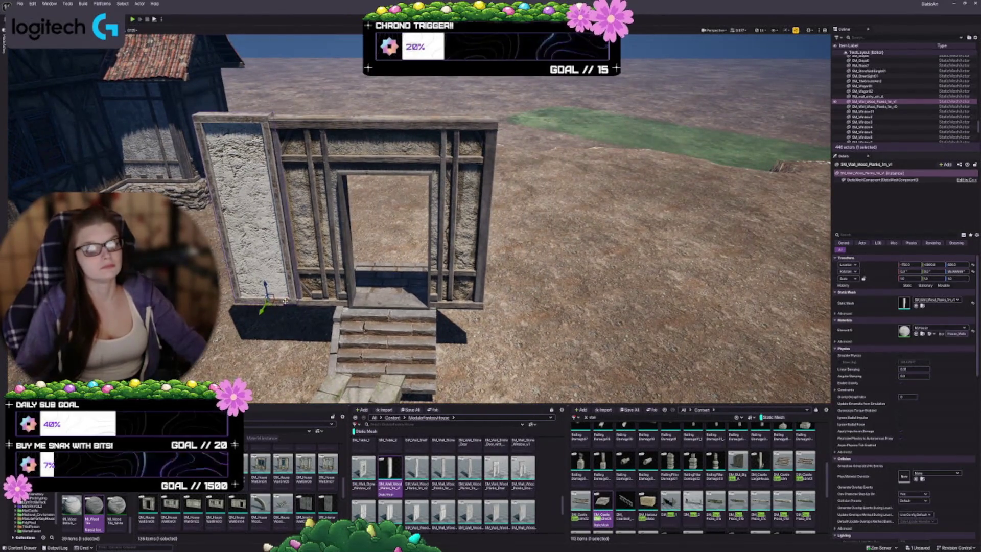
left_click_drag(279, 336, 531, 335)
key("Escape")
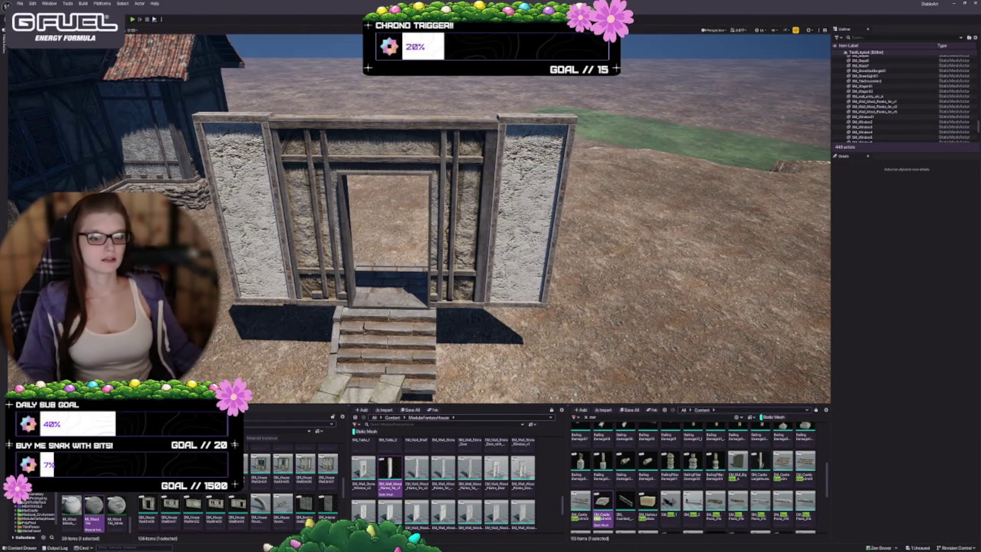
scroll(419, 220, "up", 3)
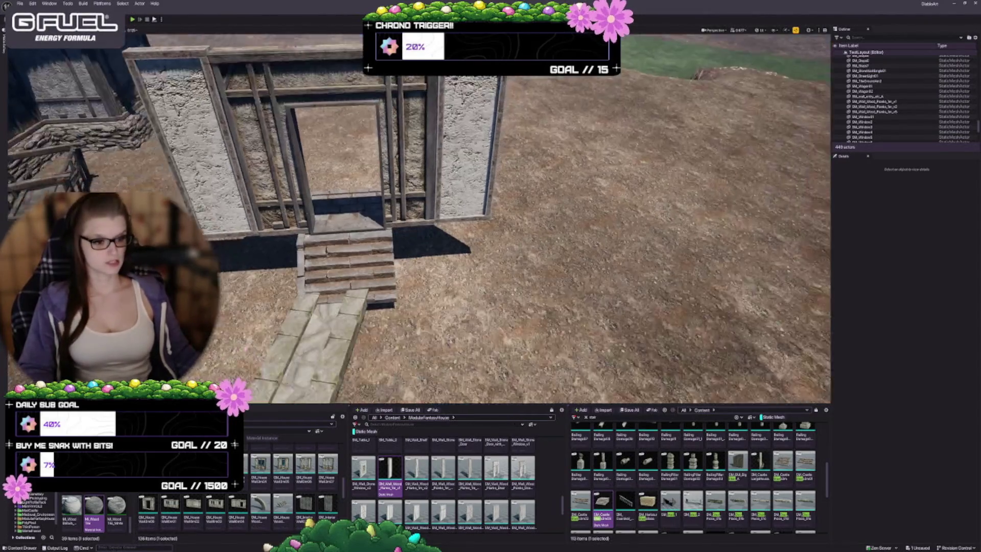
scroll(419, 220, "down", 5)
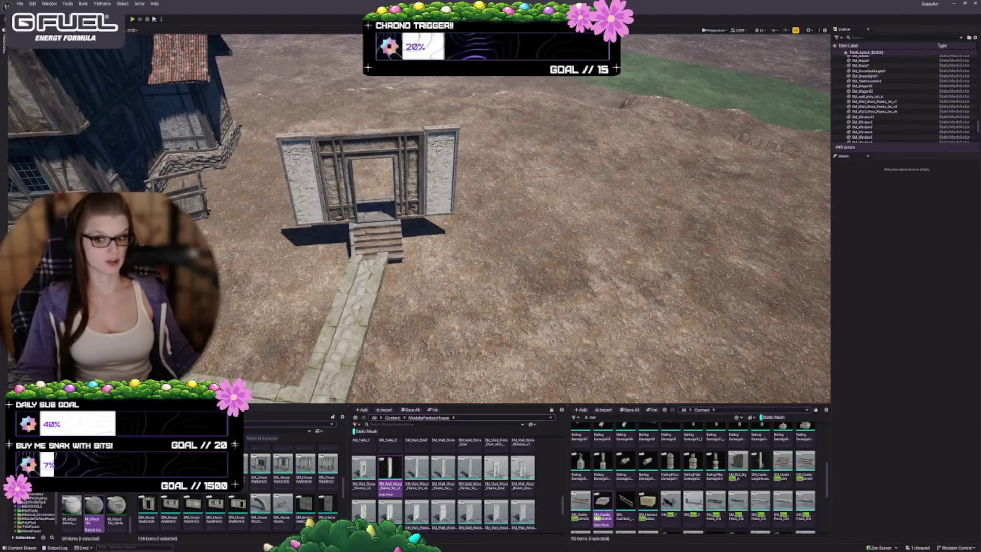
scroll(419, 219, "down", 3)
scroll(419, 220, "up", 3)
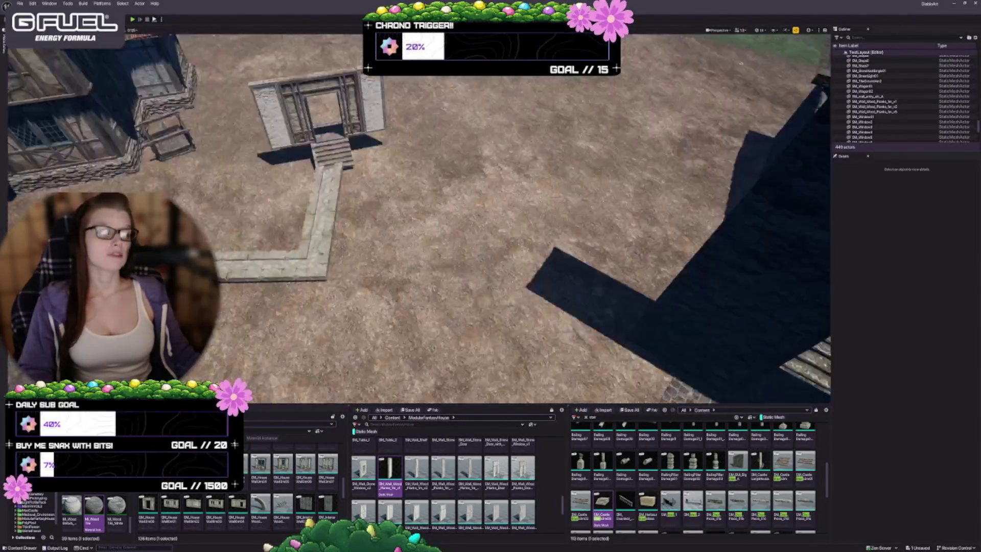
scroll(419, 220, "down", 5)
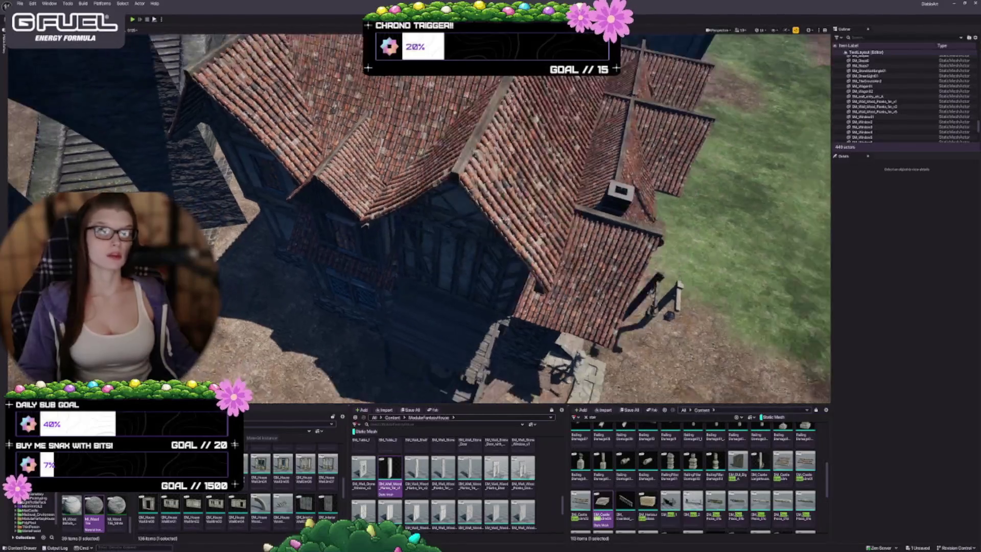
scroll(419, 220, "up", 5)
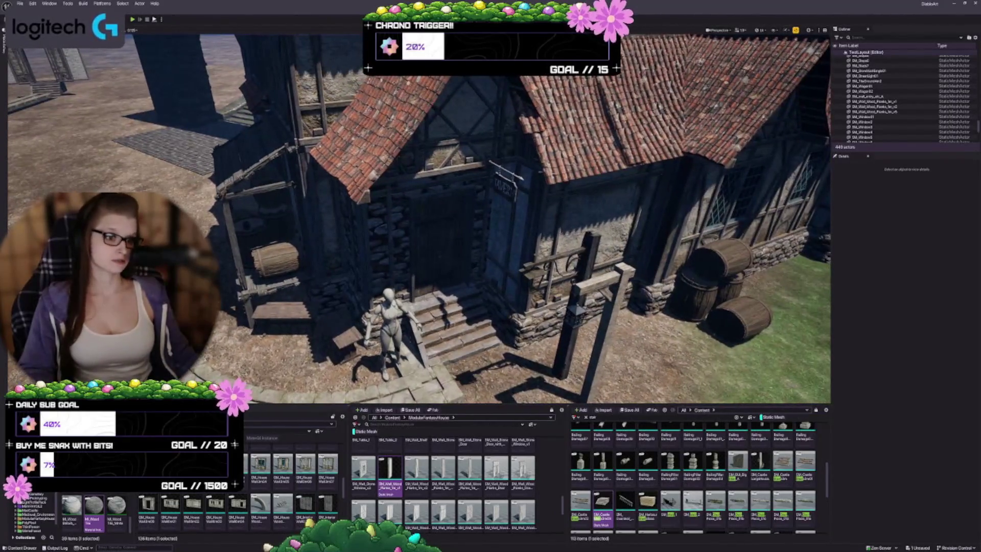
scroll(478, 281, "up", 5)
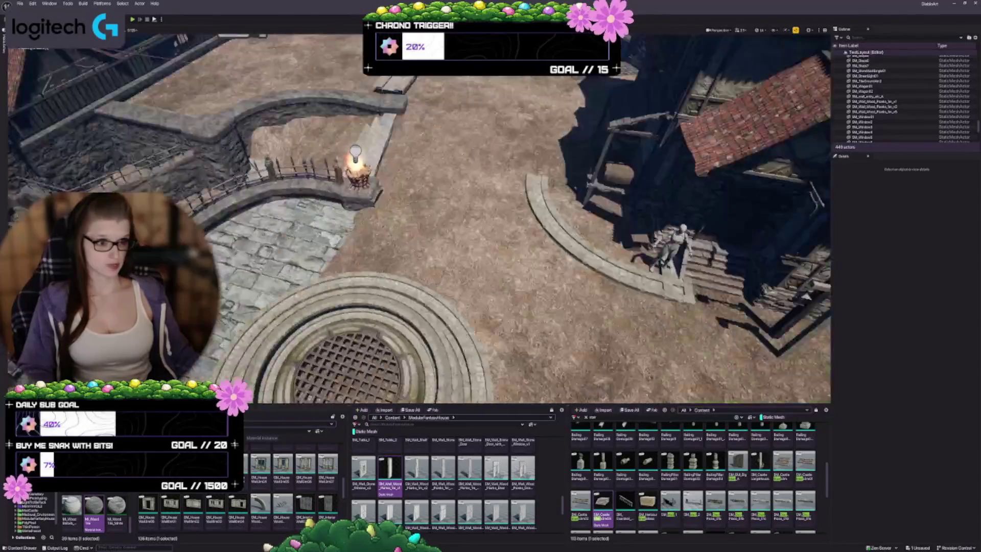
scroll(419, 220, "down", 5)
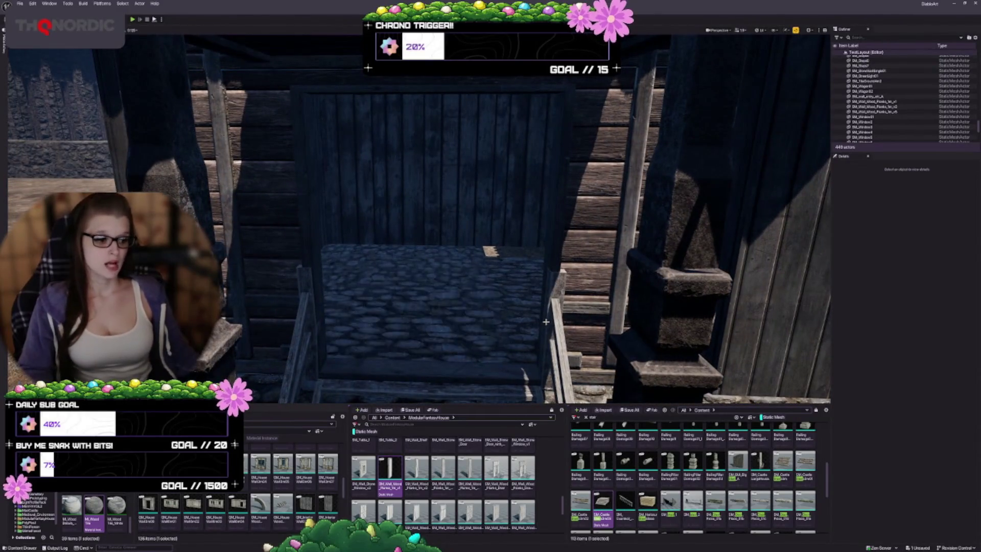
key("s")
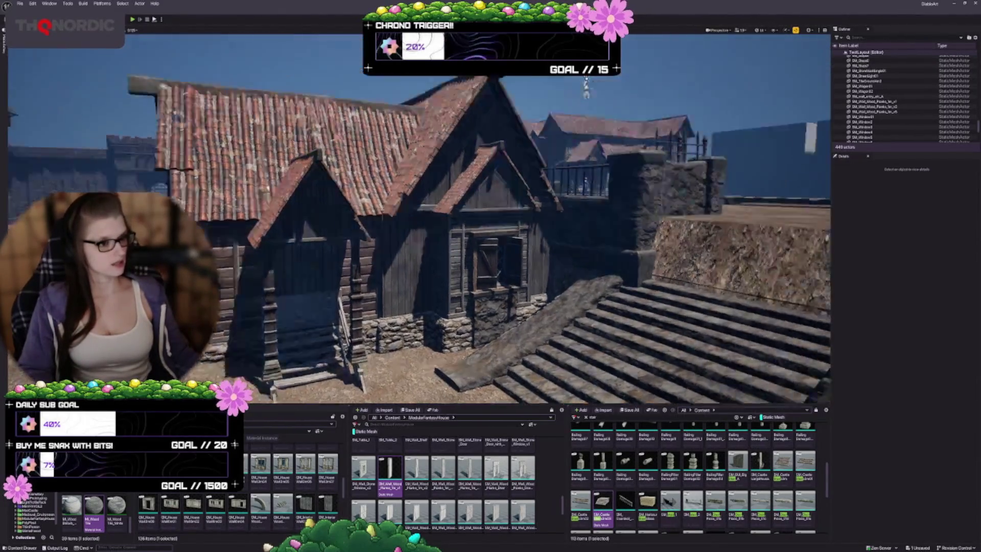
key("w")
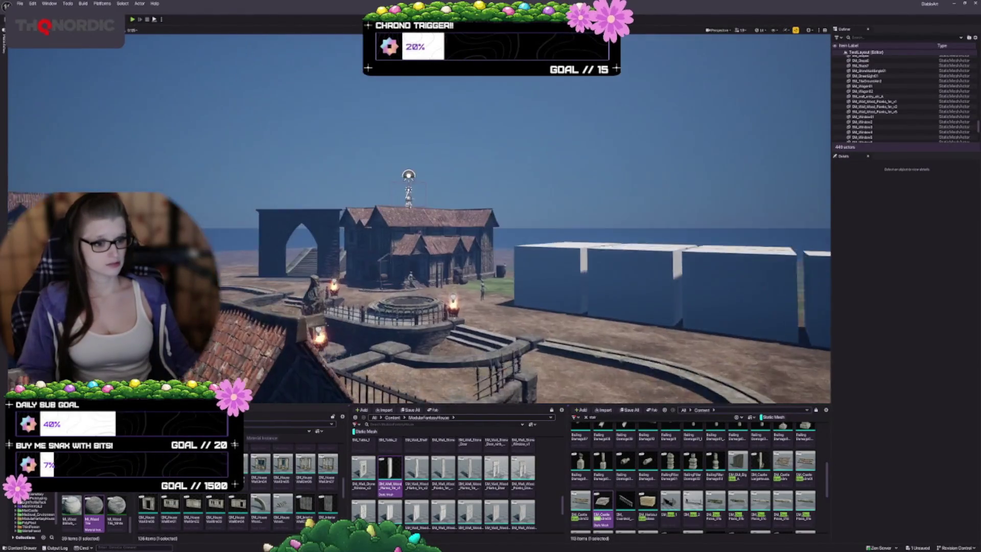
key("w")
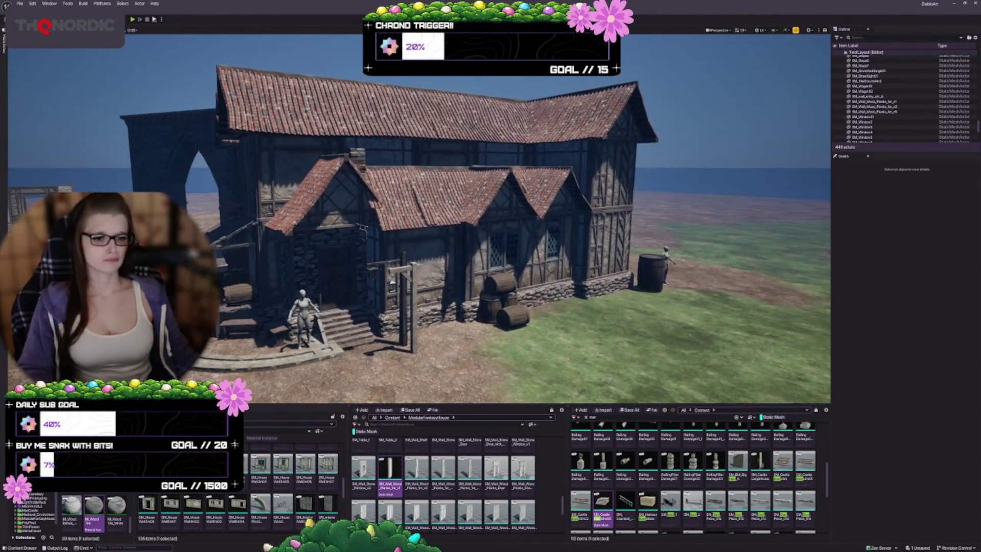
key("w")
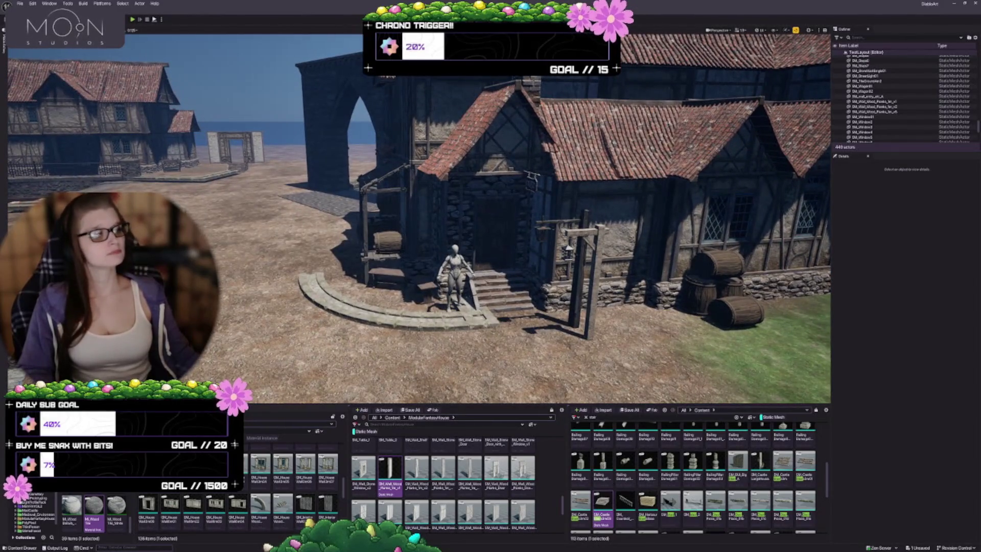
Copy the existing house's door (SM_Door6) and drop it into the new entrance opening.
left_click(491, 258)
key("s")
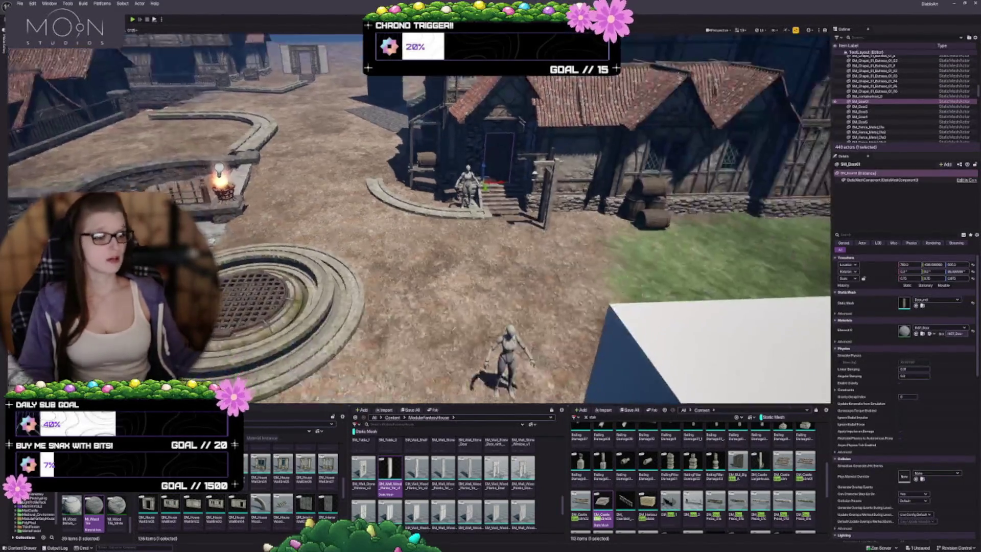
key("a")
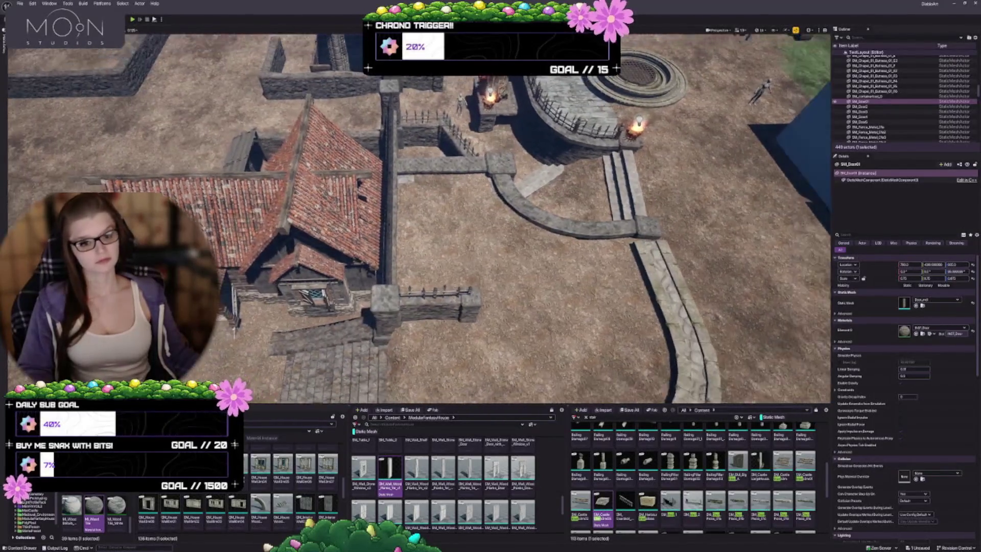
key("w")
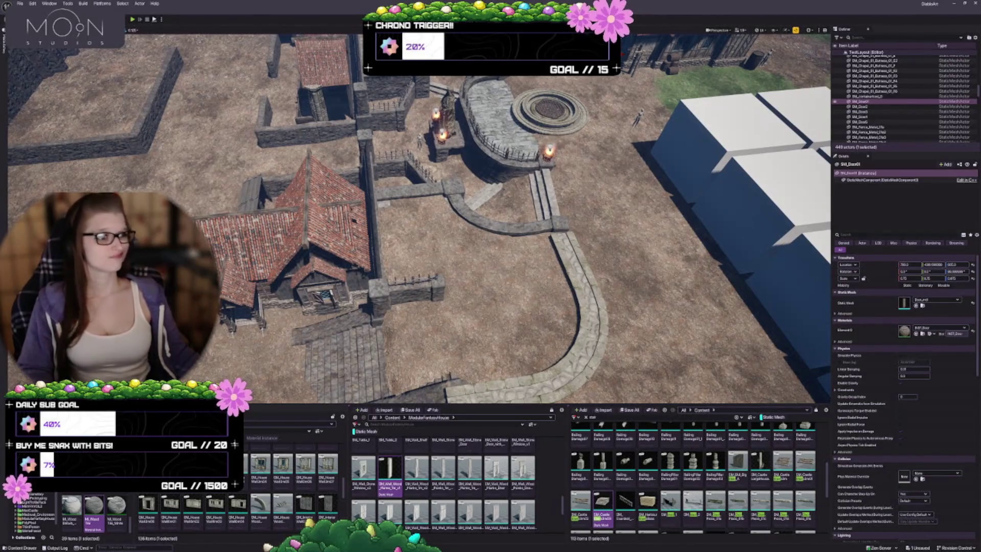
left_click_drag(268, 278, 225, 295)
key("w")
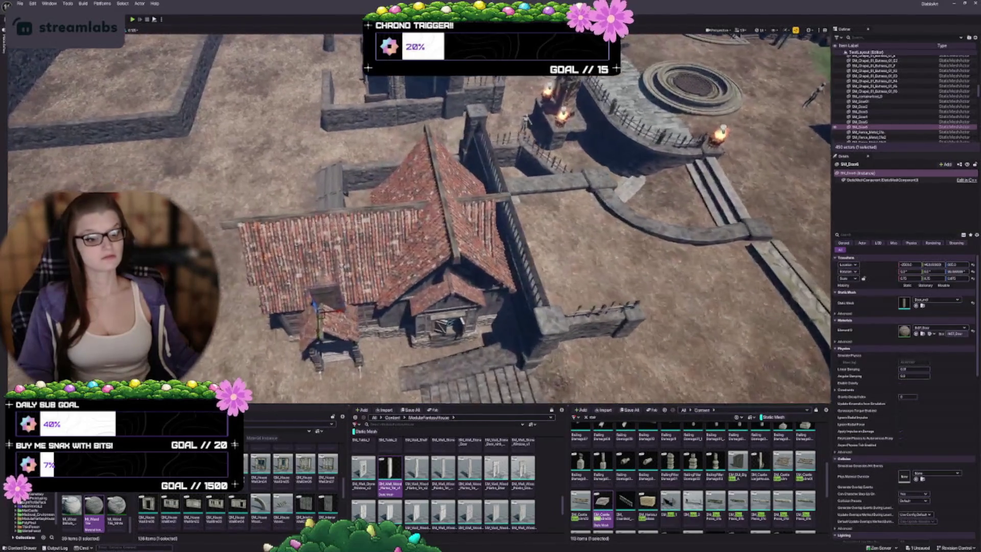
key("f")
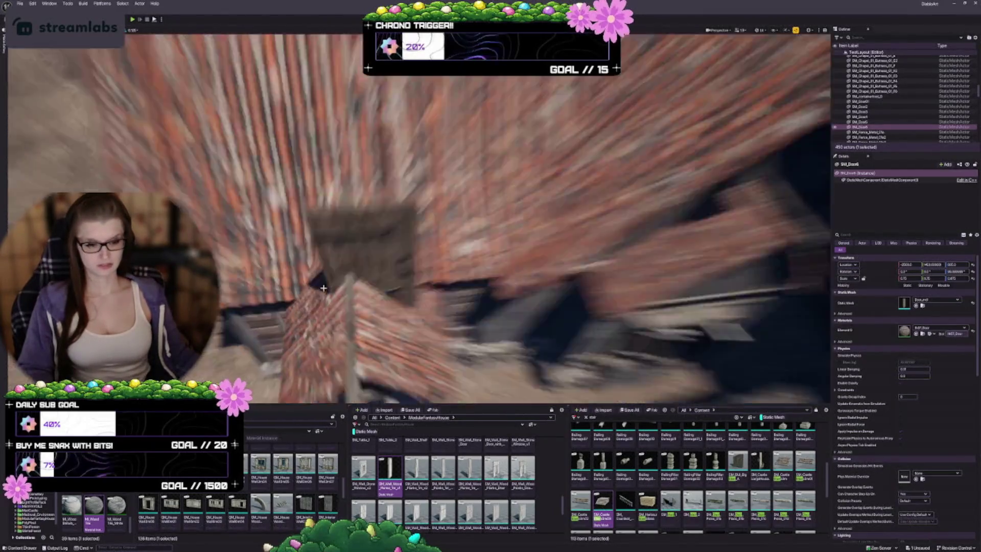
key("s")
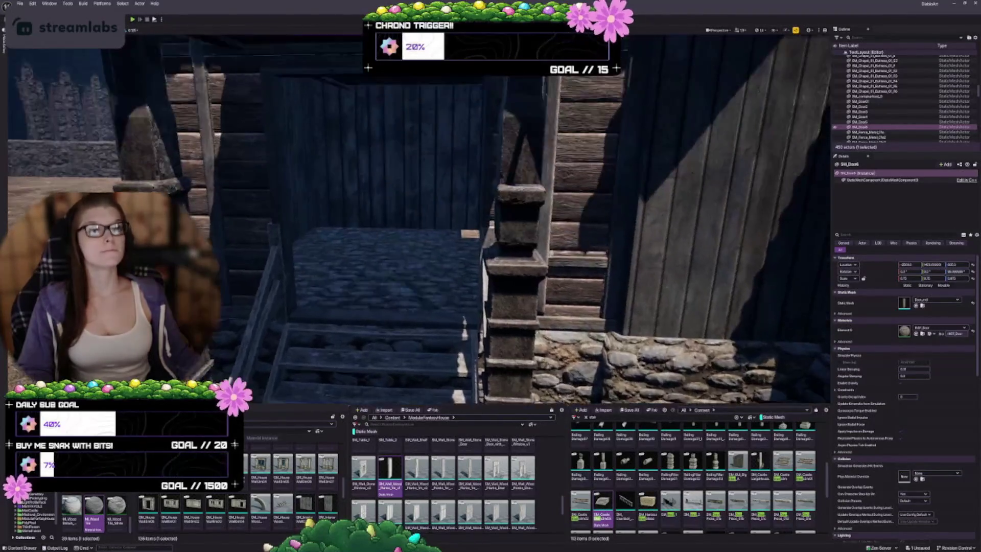
key("f")
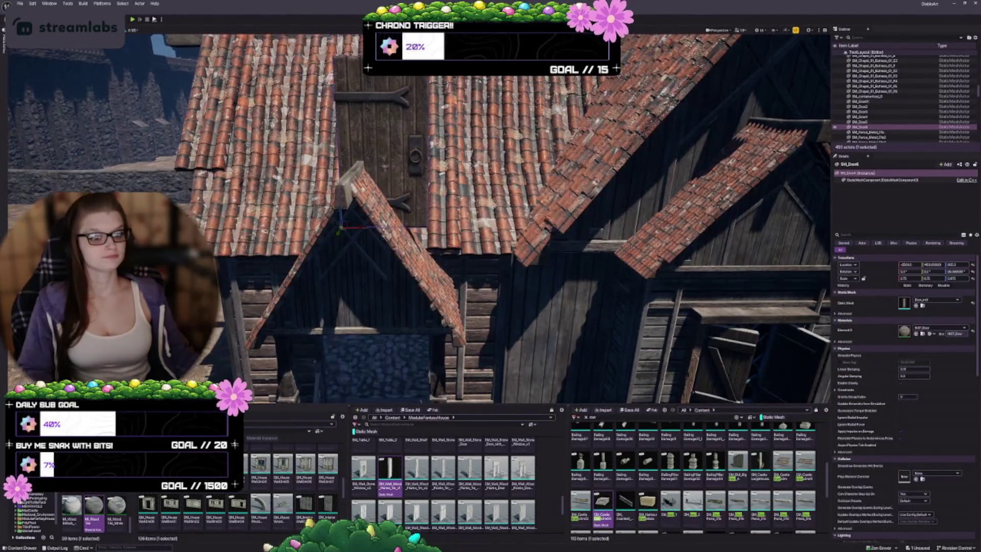
key("s")
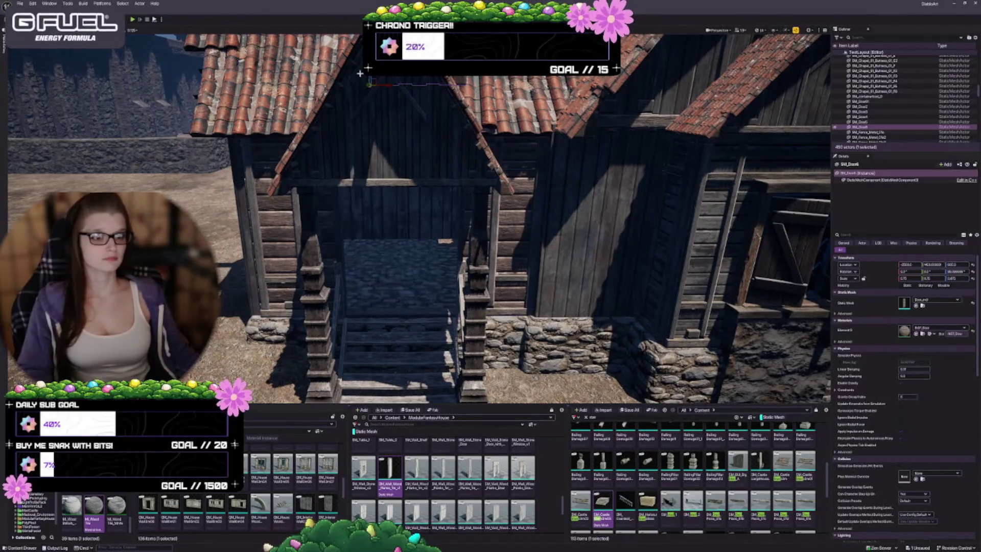
key("End")
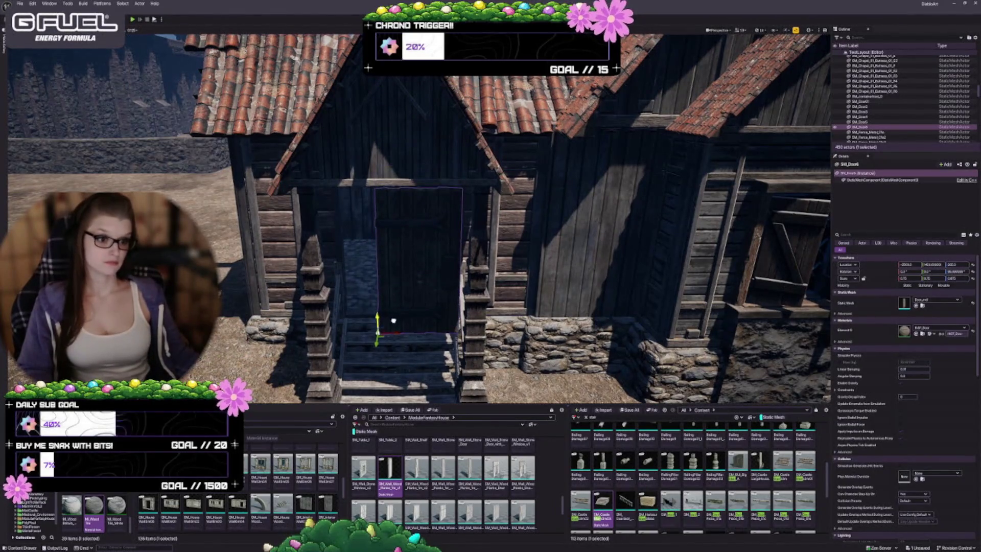
Lower the door onto the step, widen it to fill the opening, and nudge it right and up.
key("s")
key("w")
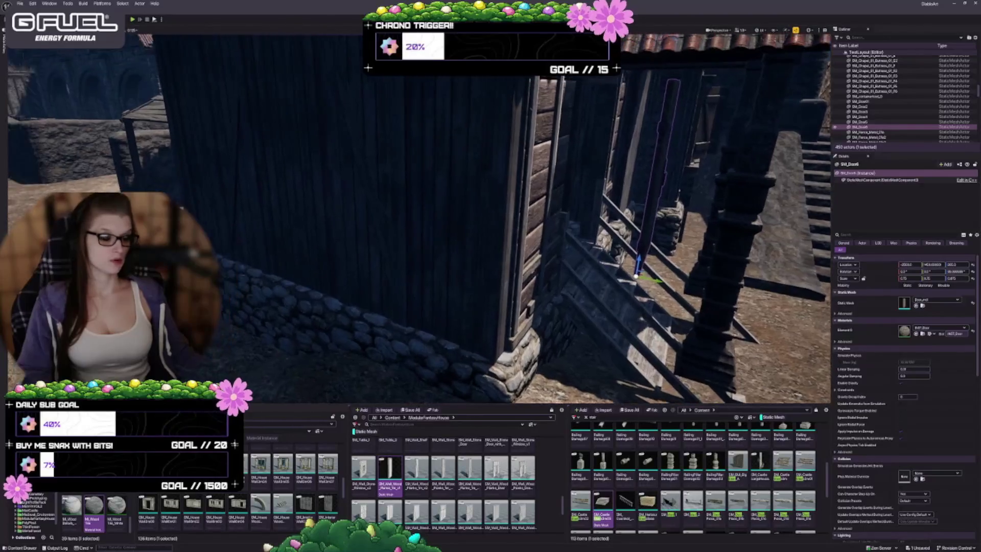
key("s")
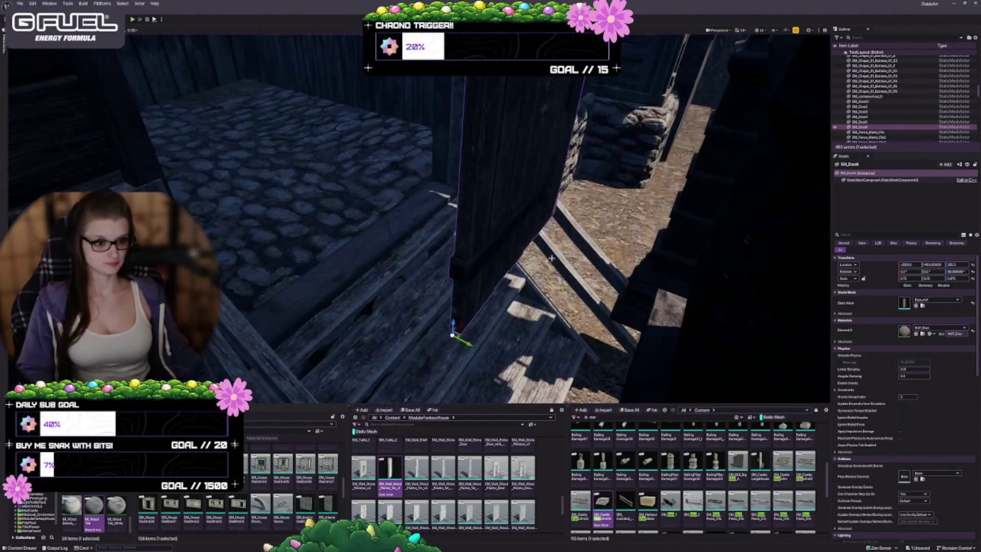
key("d")
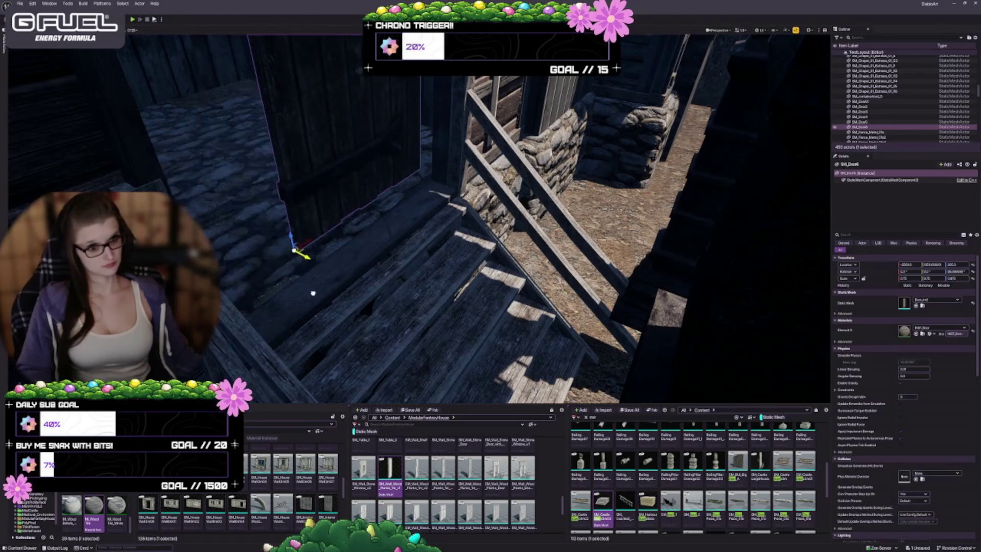
key("f")
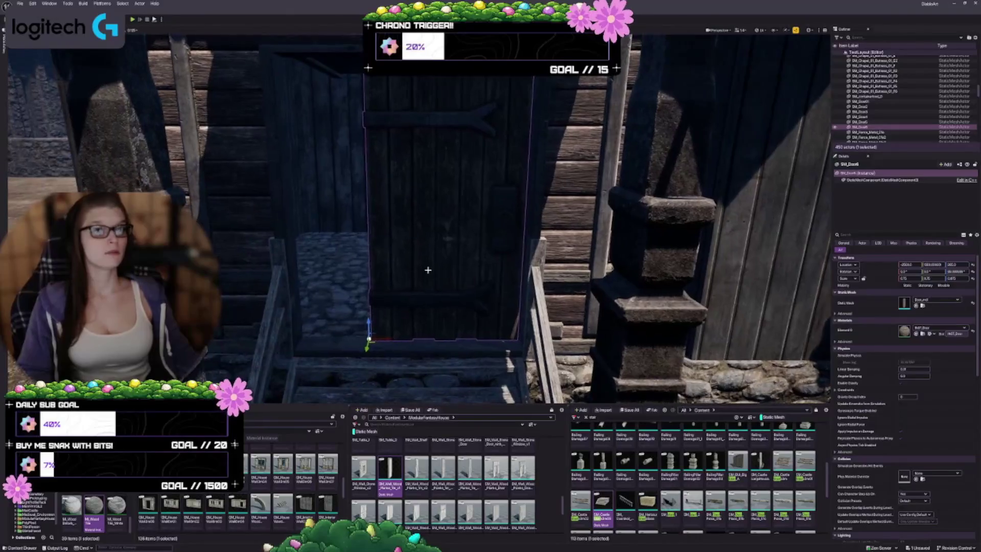
mouse_move(369, 330)
left_mouse_down()
mouse_move(368, 345)
mouse_move(369, 330)
left_mouse_up()
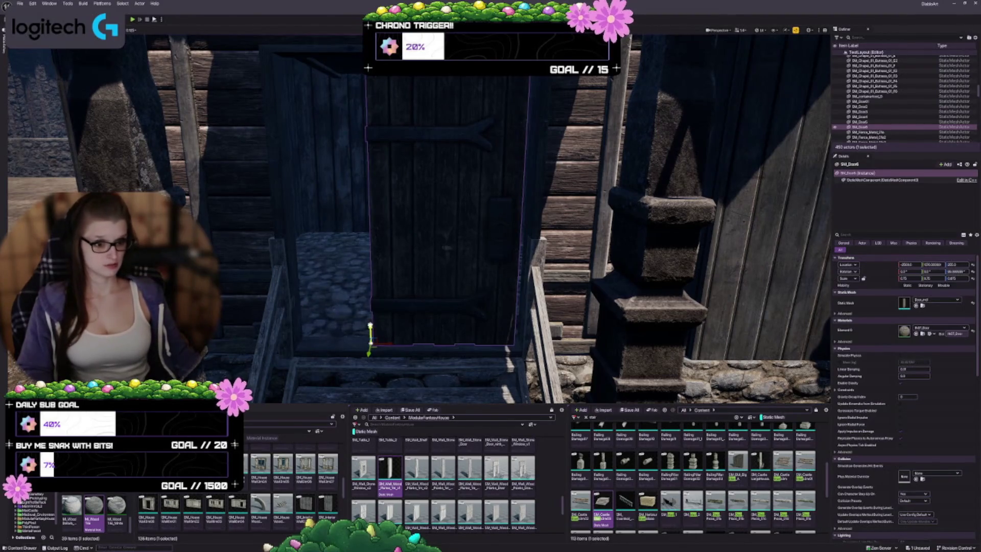
mouse_move(371, 330)
left_mouse_down()
mouse_move(370, 338)
mouse_move(370, 327)
mouse_move(361, 339)
mouse_move(315, 343)
left_mouse_up()
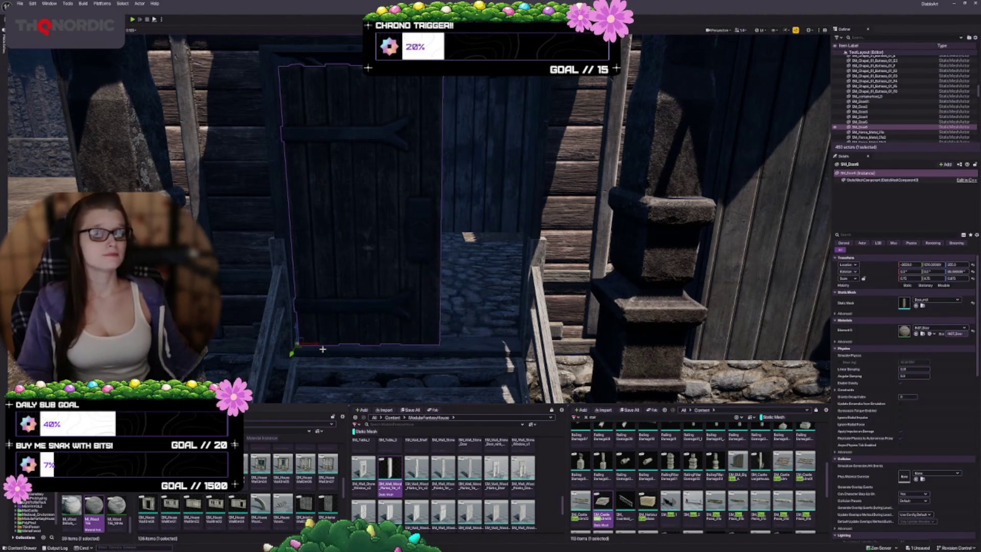
left_click_drag(323, 349, 409, 349)
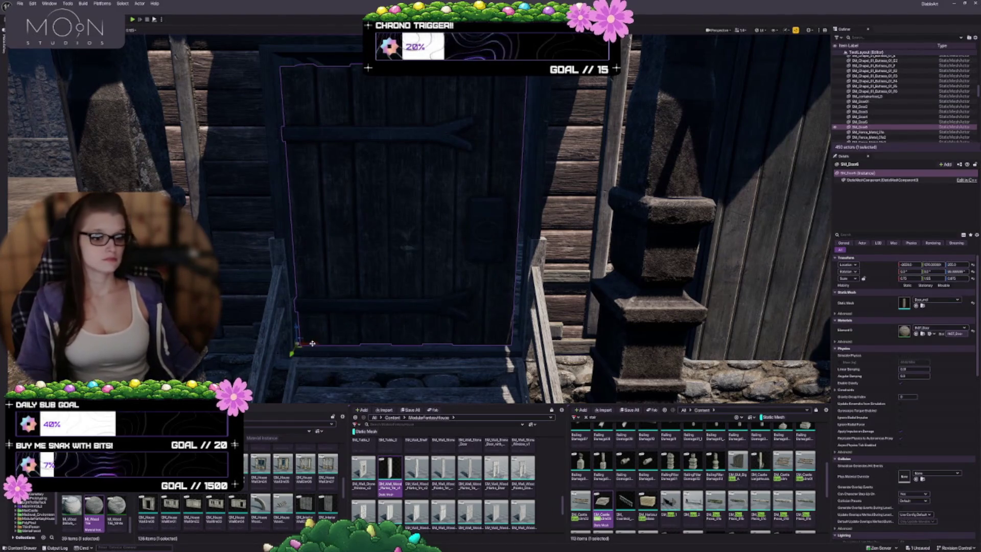
left_click_drag(279, 343, 313, 344)
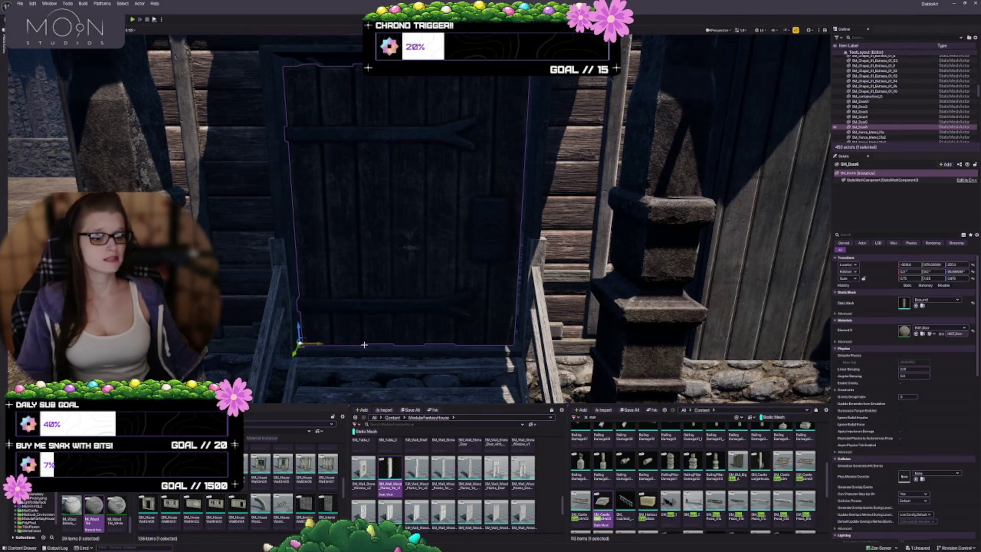
left_click_drag(297, 329, 296, 323)
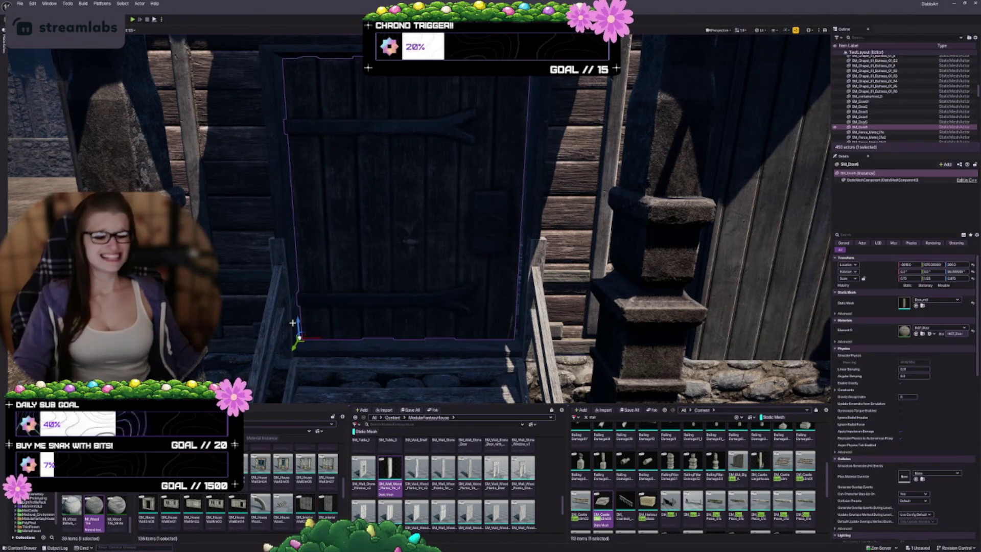
Deselect the finished door and save the level with Ctrl+S.
key("Escape")
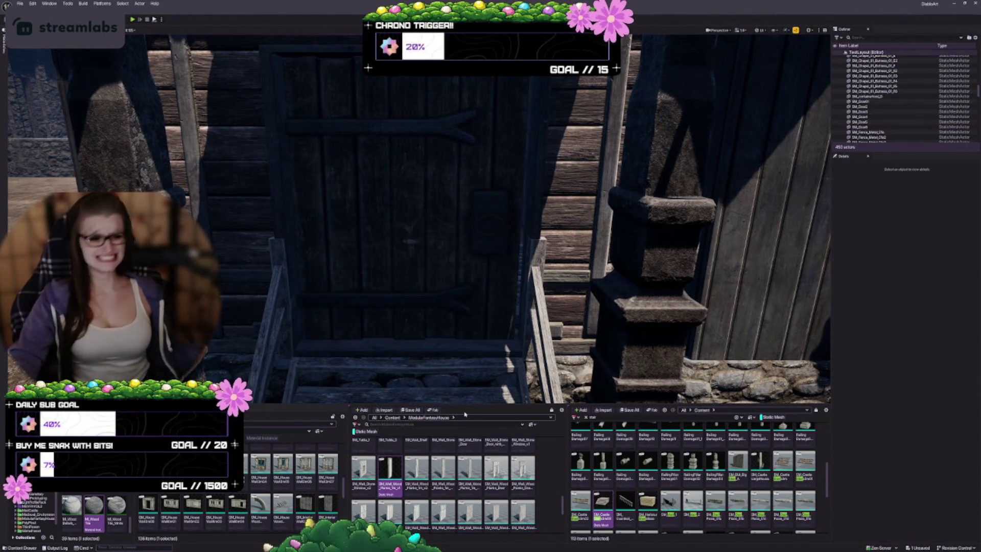
scroll(433, 388, "down", 8)
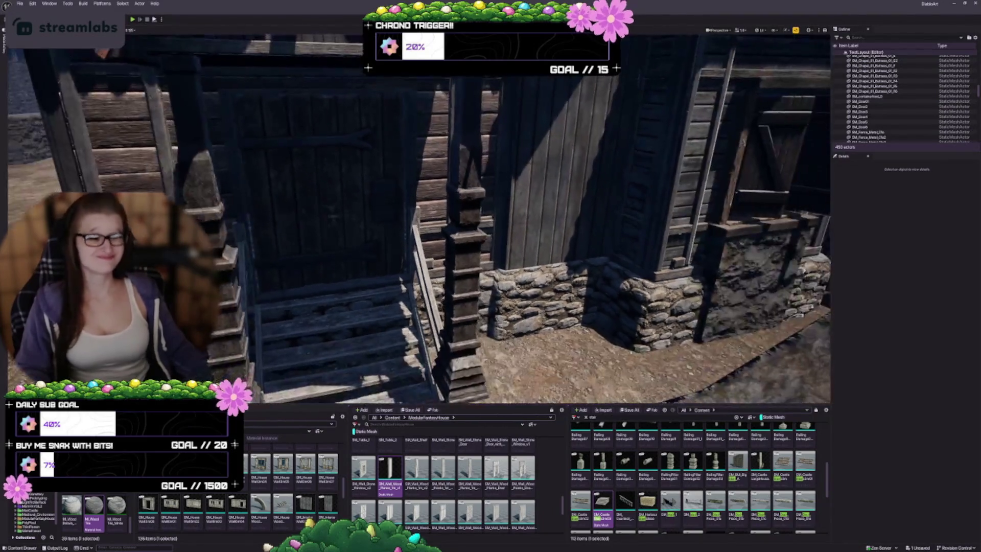
key("ctrl+s")
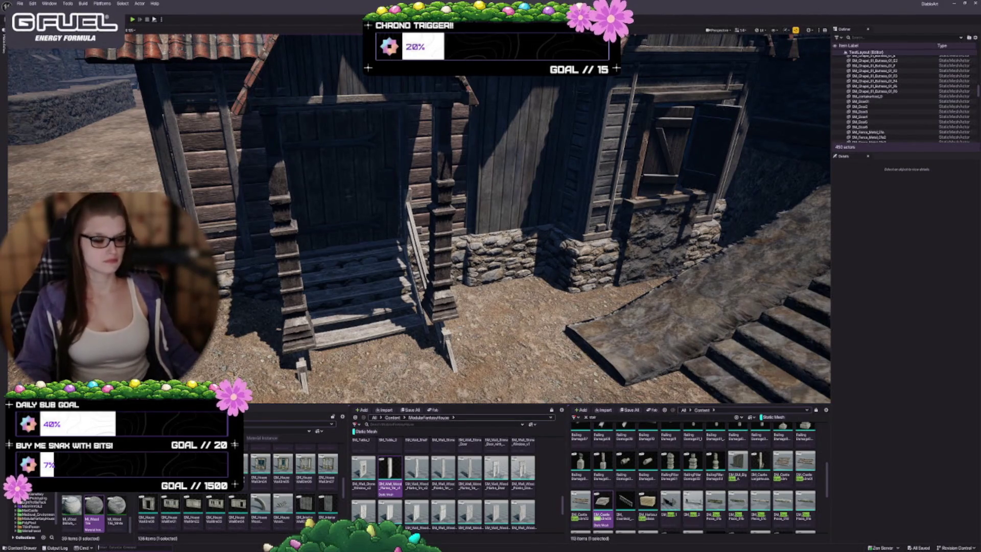
Orbit the view around the timber house and the broad stone staircase.
left_click_drag(419, 220, 480, 251)
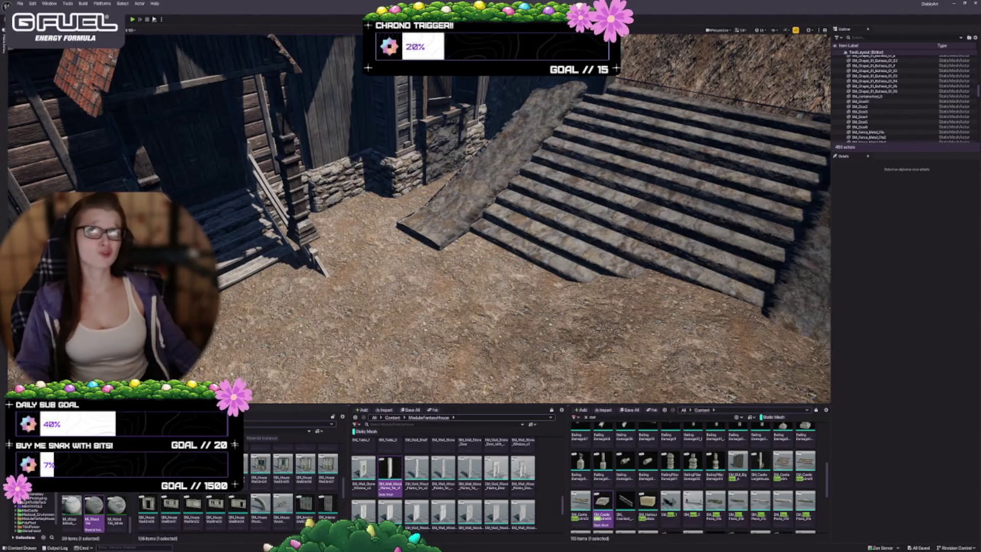
mouse_move(460, 255)
left_mouse_down()
mouse_move(476, 262)
mouse_move(449, 286)
mouse_move(455, 294)
left_mouse_up()
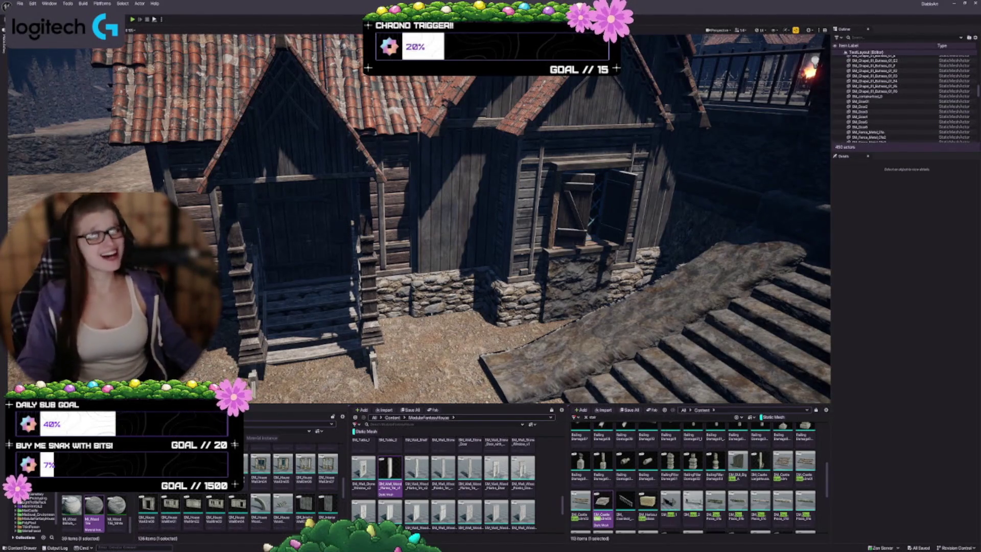
left_click_drag(255, 358, 276, 348)
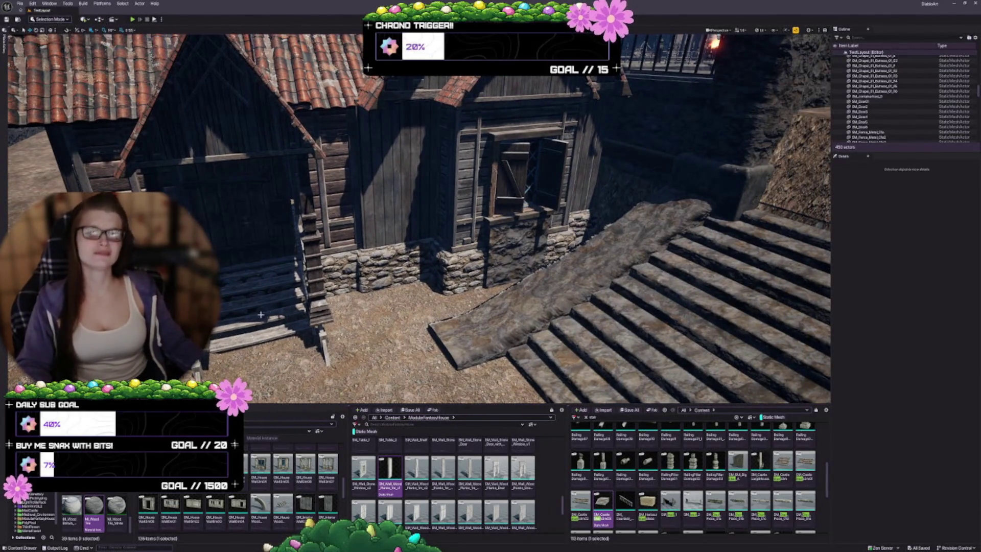
mouse_move(285, 309)
left_mouse_down()
mouse_move(276, 307)
mouse_move(285, 309)
left_mouse_up()
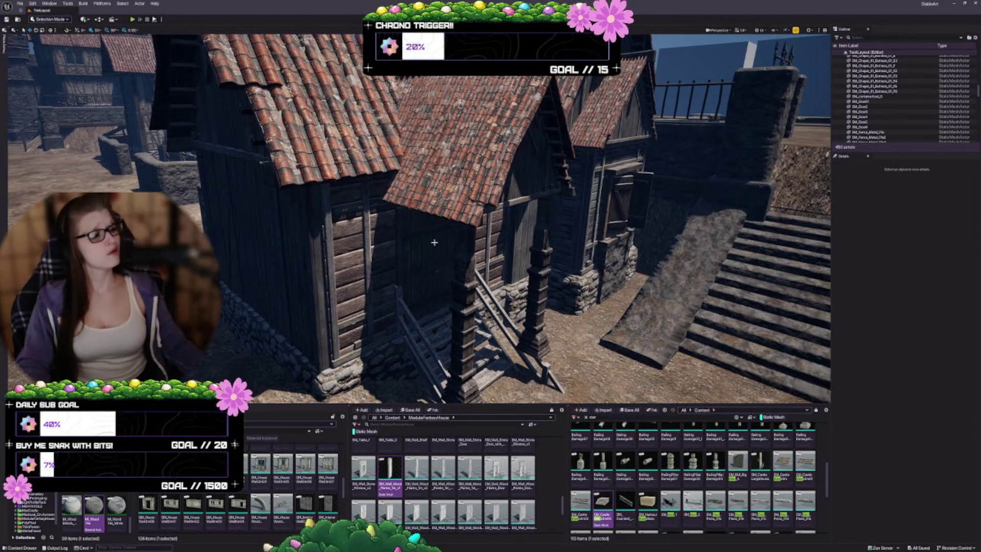
left_click_drag(439, 240, 419, 240)
Select the 25 house pieces, adding the gable wall and leaving out one wall and the stair railing.
left_click(463, 290)
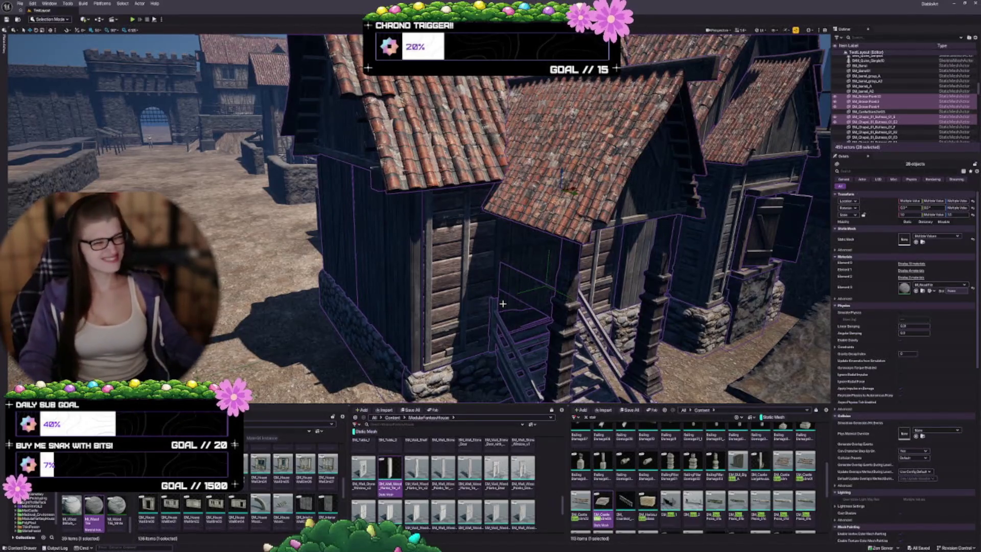
left_click_drag(551, 342, 494, 330)
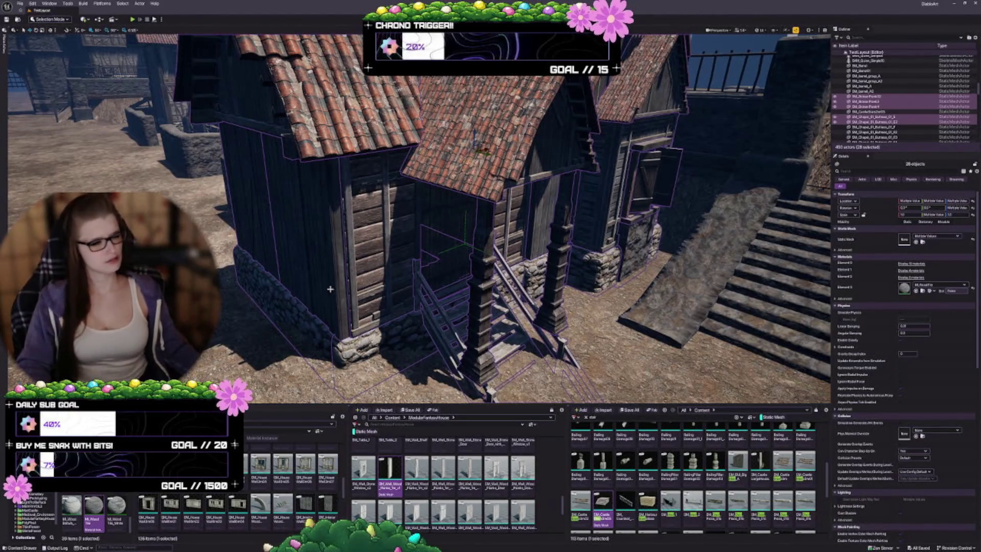
key("ctrl+z")
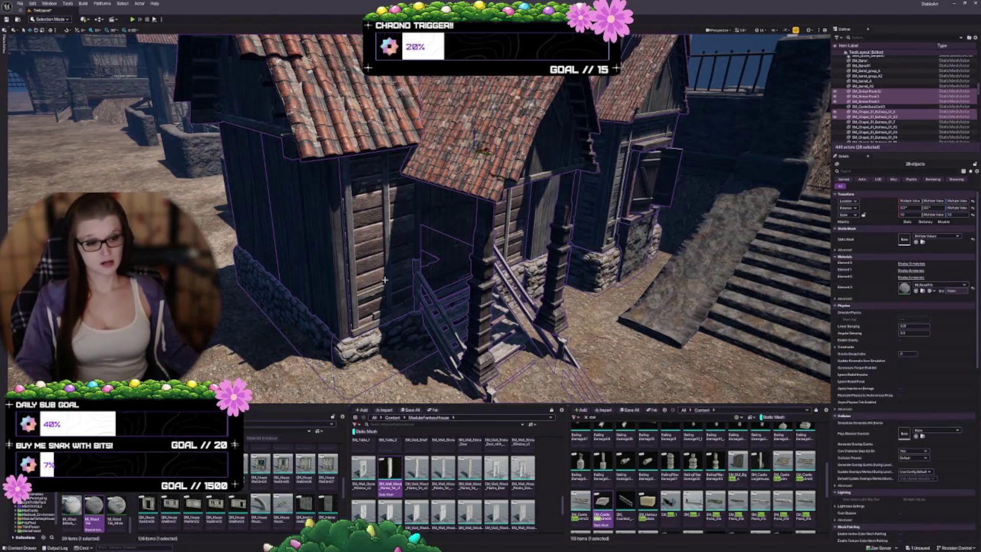
scroll(417, 273, "up", 3)
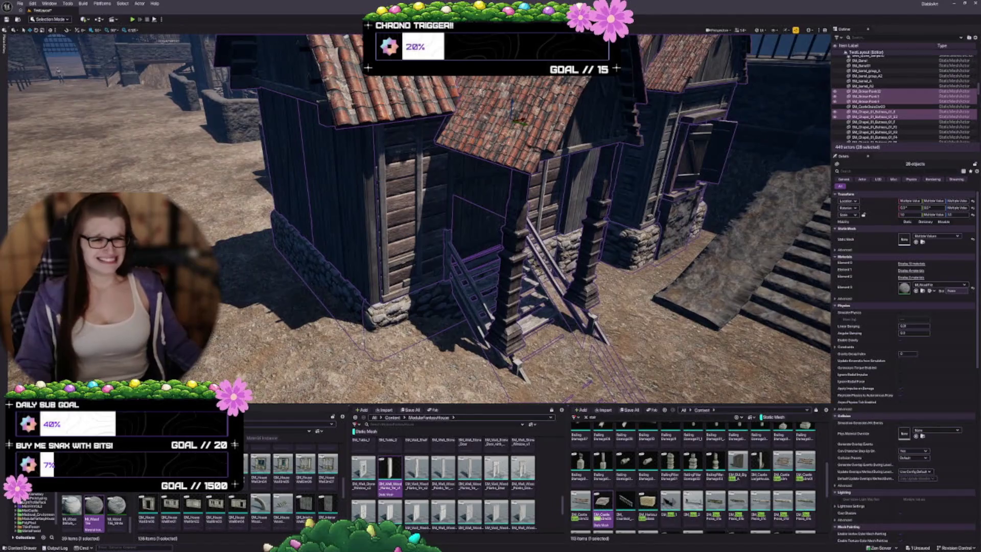
mouse_move(473, 271)
left_mouse_down()
mouse_move(468, 263)
mouse_move(474, 271)
left_mouse_up()
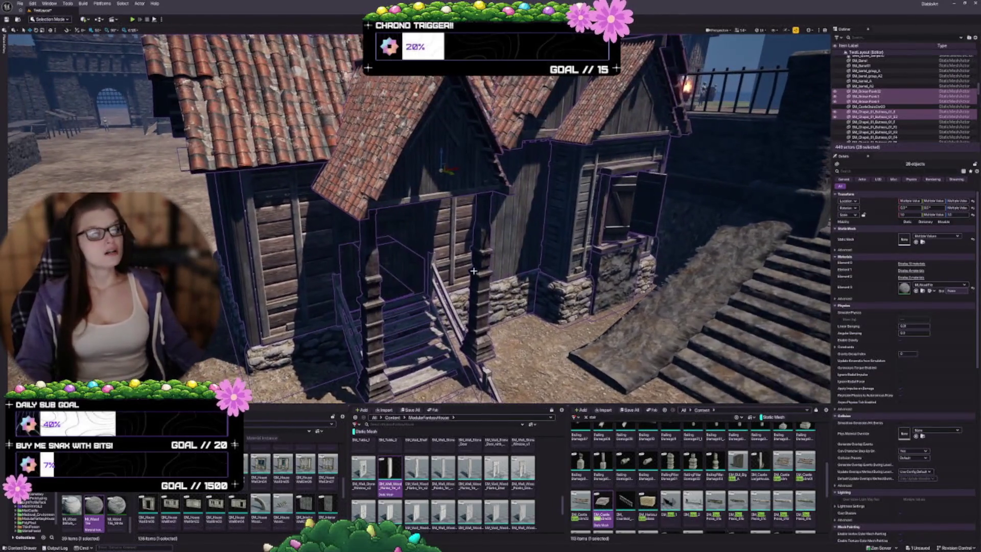
left_click(316, 263, "ctrl")
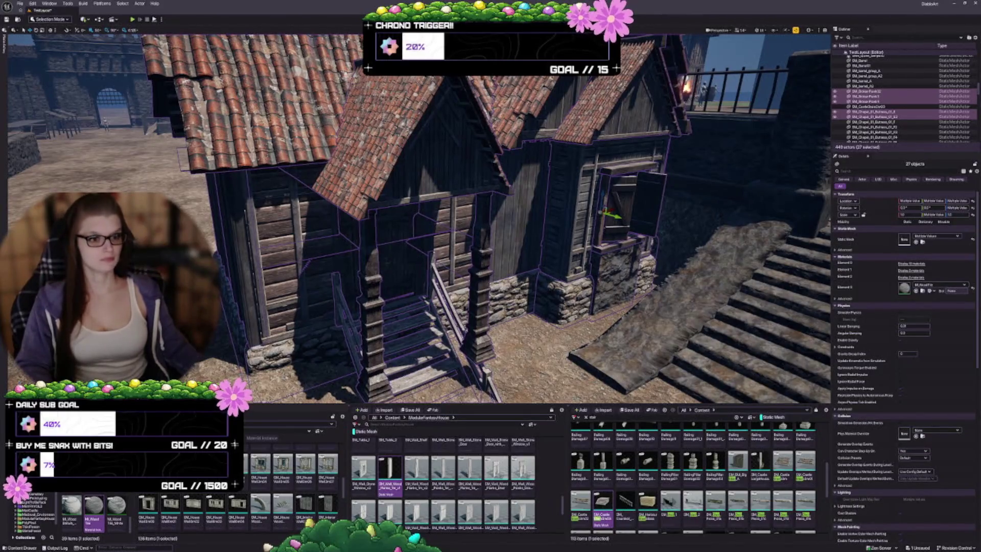
left_click(438, 164, "ctrl")
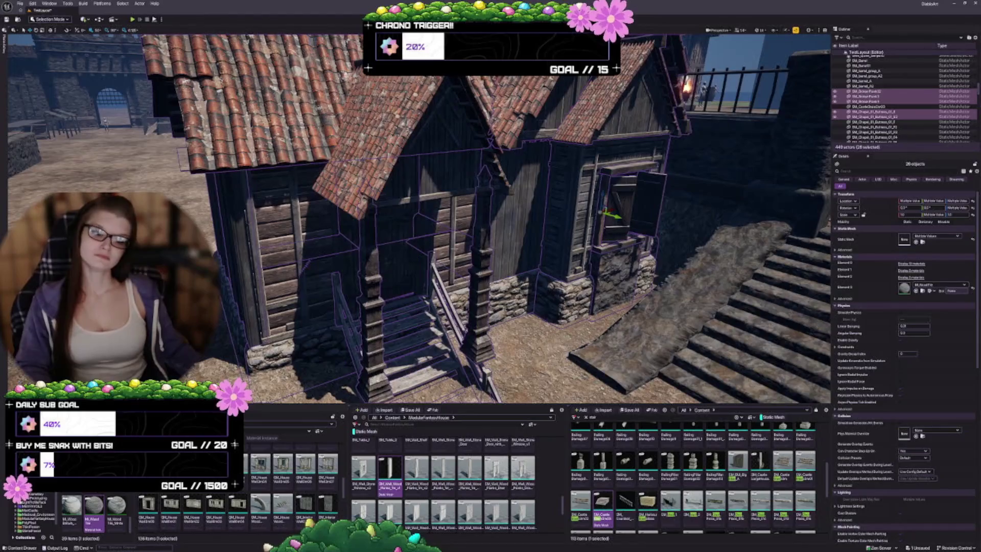
scroll(570, 366, "down", 5)
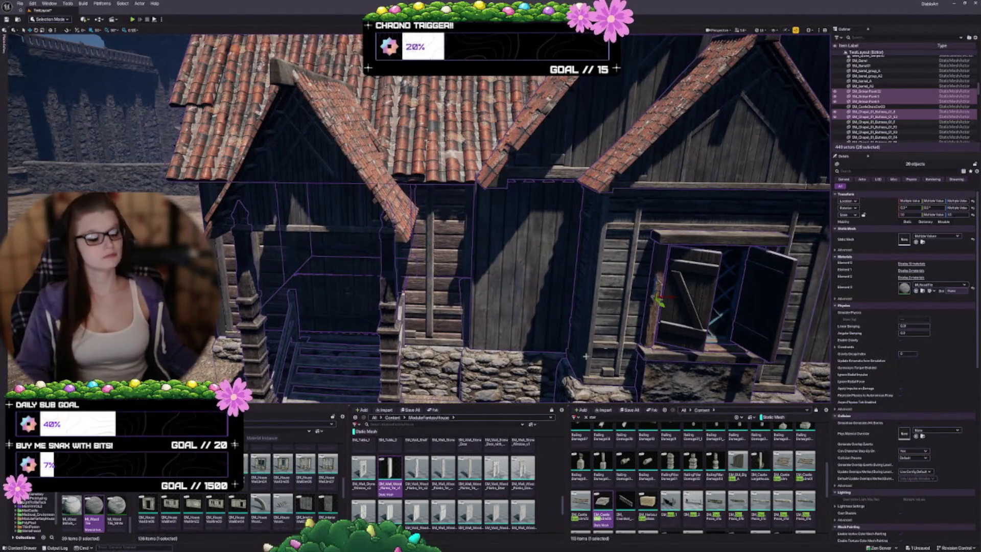
left_click_drag(540, 348, 520, 342)
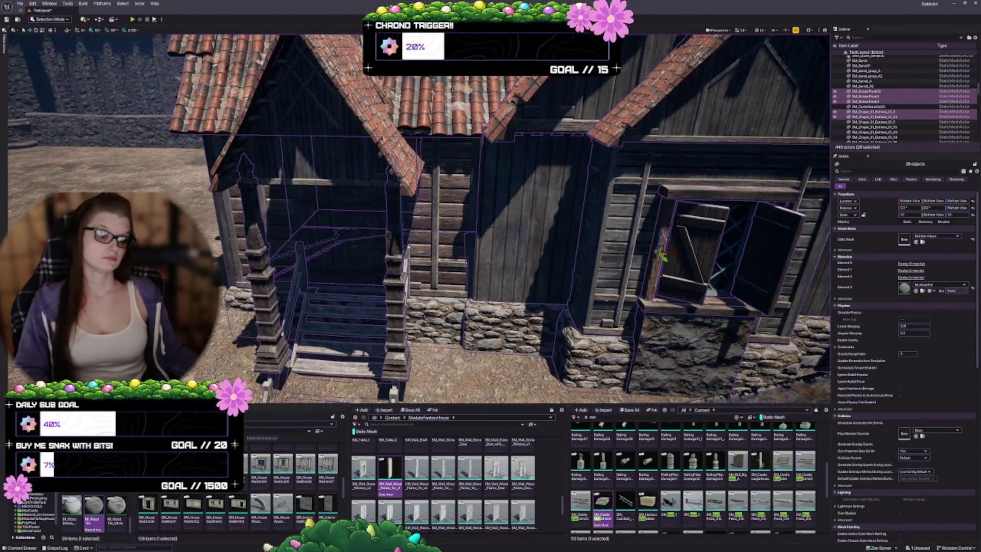
key("ctrl+z")
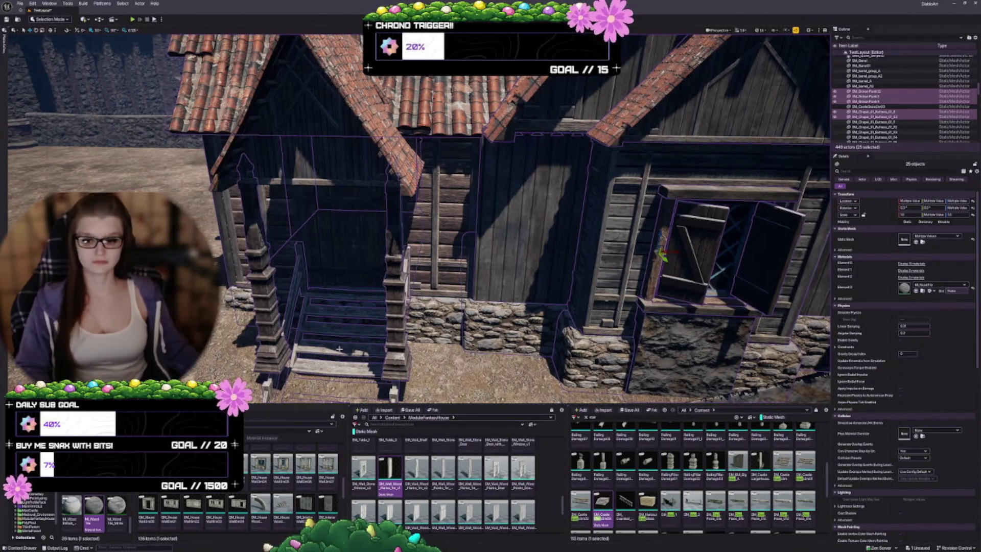
left_click_drag(393, 261, 394, 261)
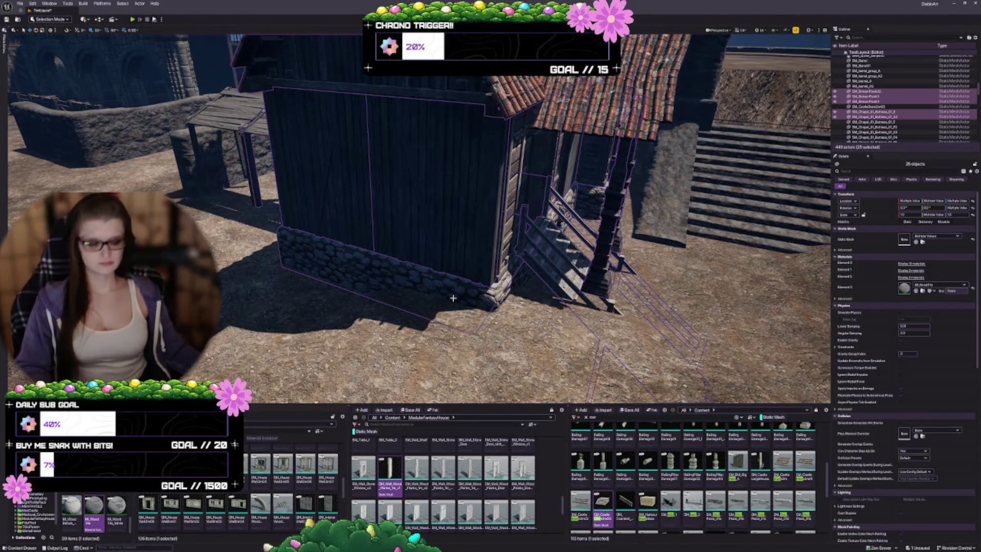
Group the 25 selected house pieces with Ctrl+G.
key("ctrl+g")
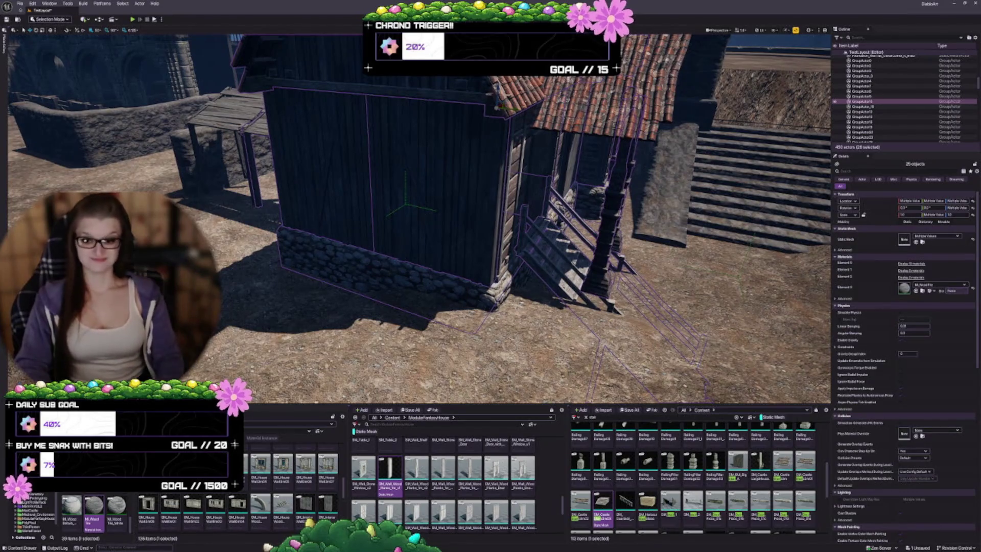
left_click_drag(434, 174, 470, 222)
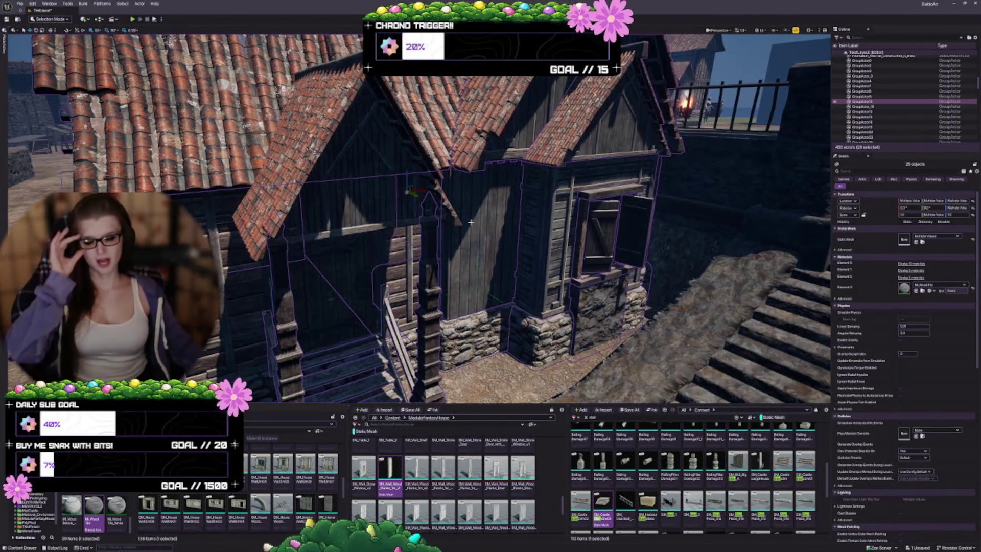
mouse_move(470, 222)
left_mouse_down()
mouse_move(450, 224)
mouse_move(449, 240)
left_mouse_up()
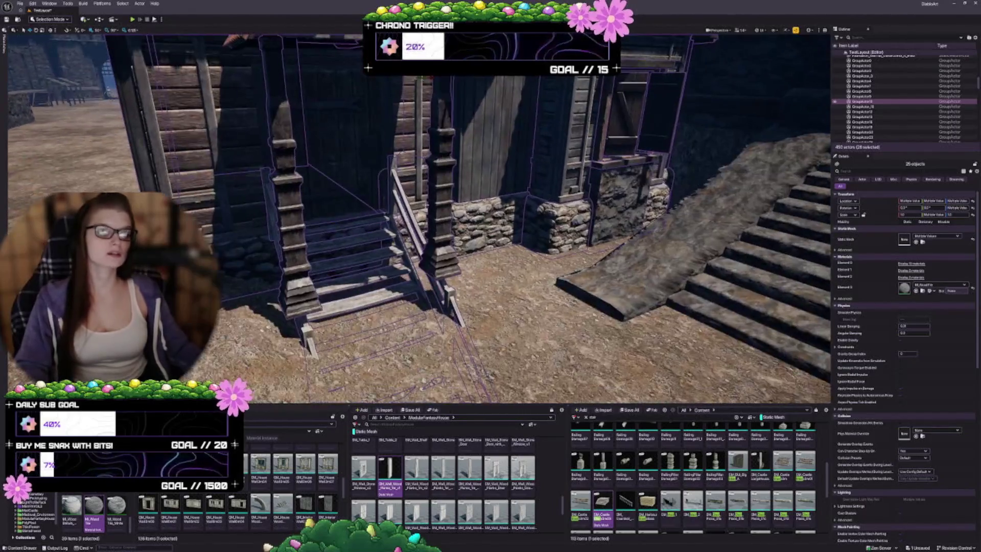
Check the porch by selecting the door, floor and whole house, then deselect everything.
left_click(327, 166)
left_click(329, 197)
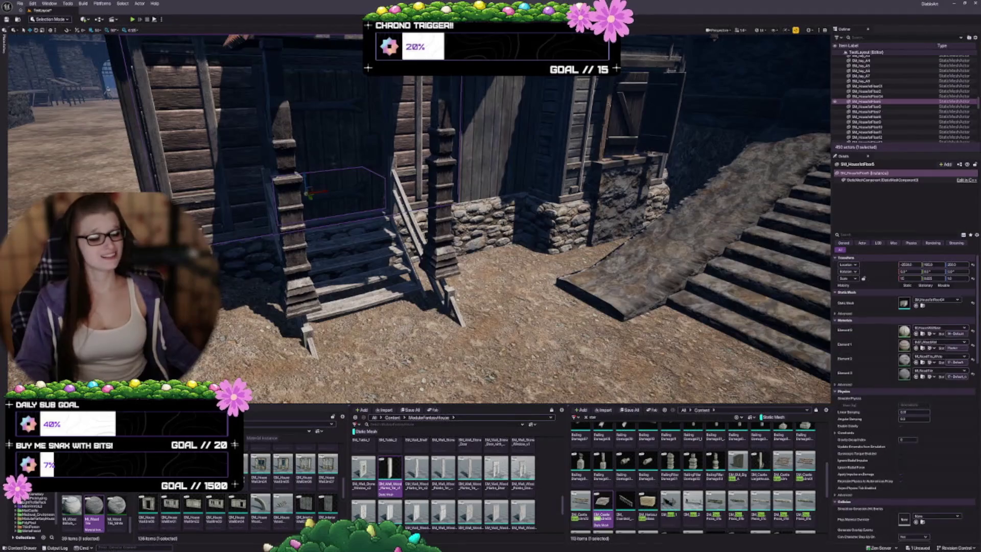
left_click(327, 193)
key("f")
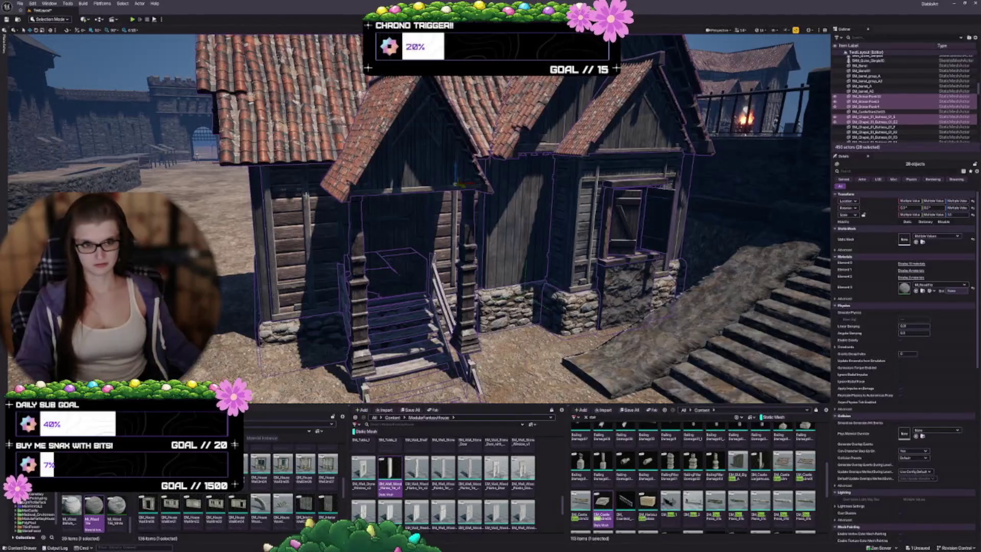
left_click(290, 163, "ctrl")
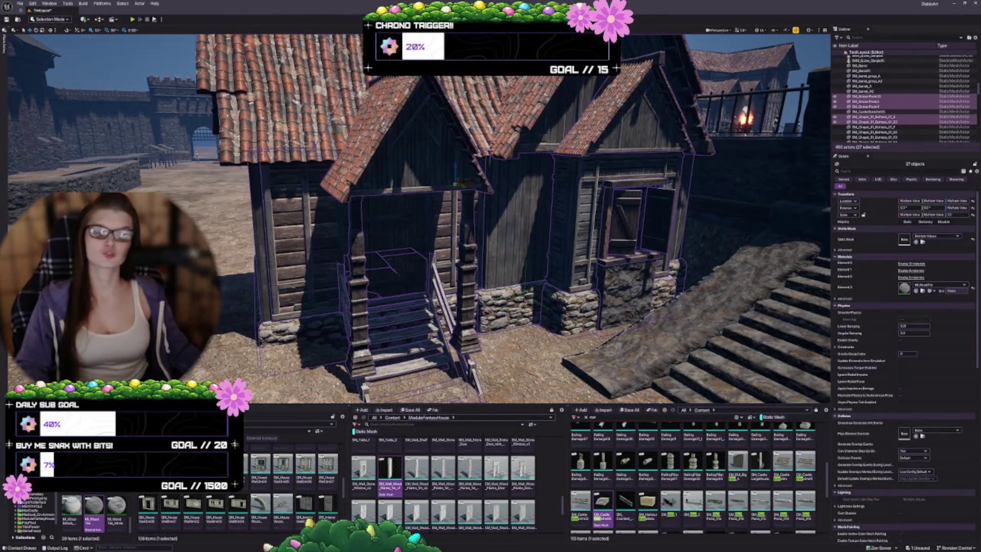
mouse_move(382, 307)
left_mouse_down()
mouse_move(383, 358)
mouse_move(399, 286)
left_mouse_up()
key("Escape")
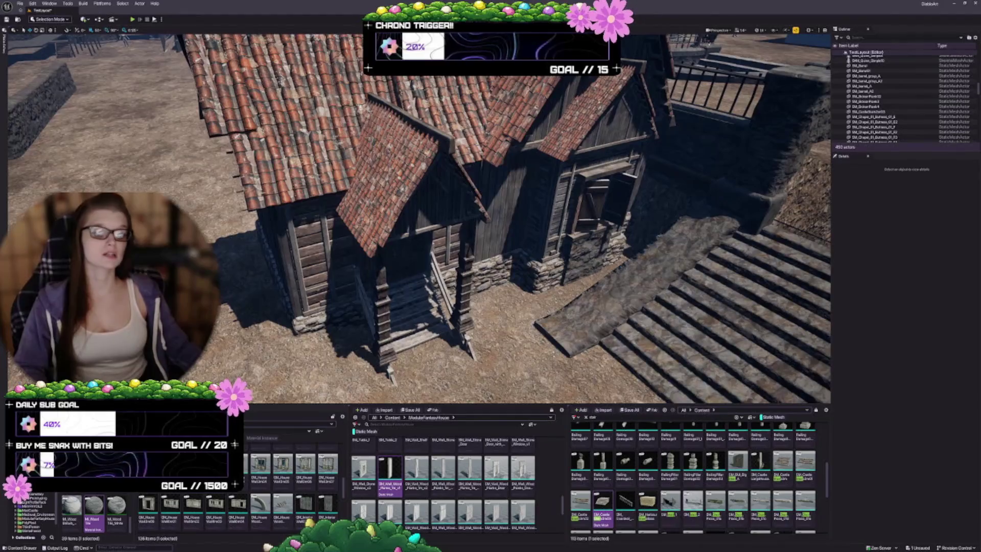
Ctrl-select the porch floor, porch roof and a third porch piece, then focus and zoom out.
left_click(396, 278)
left_click(368, 241, "ctrl")
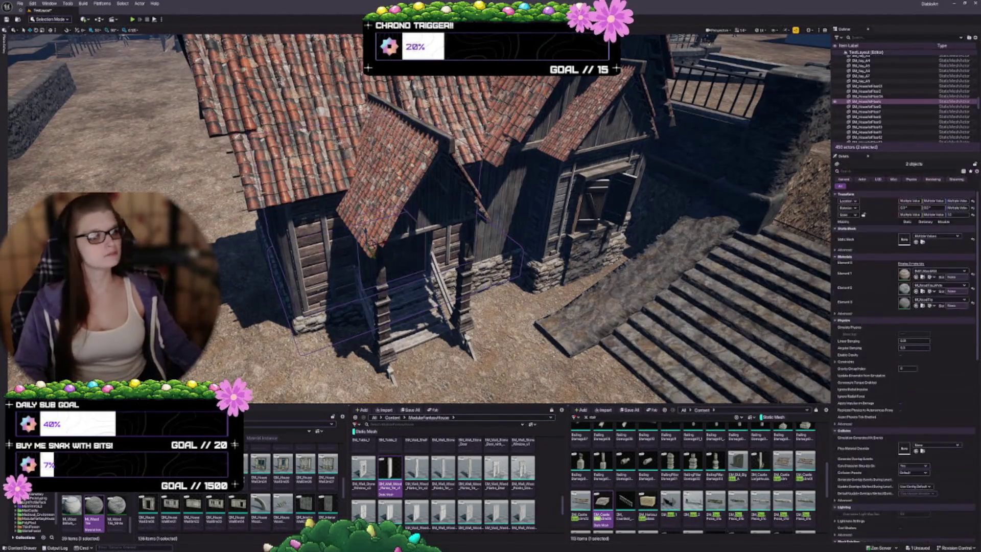
left_click(378, 177, "ctrl")
scroll(419, 215, "down", 10)
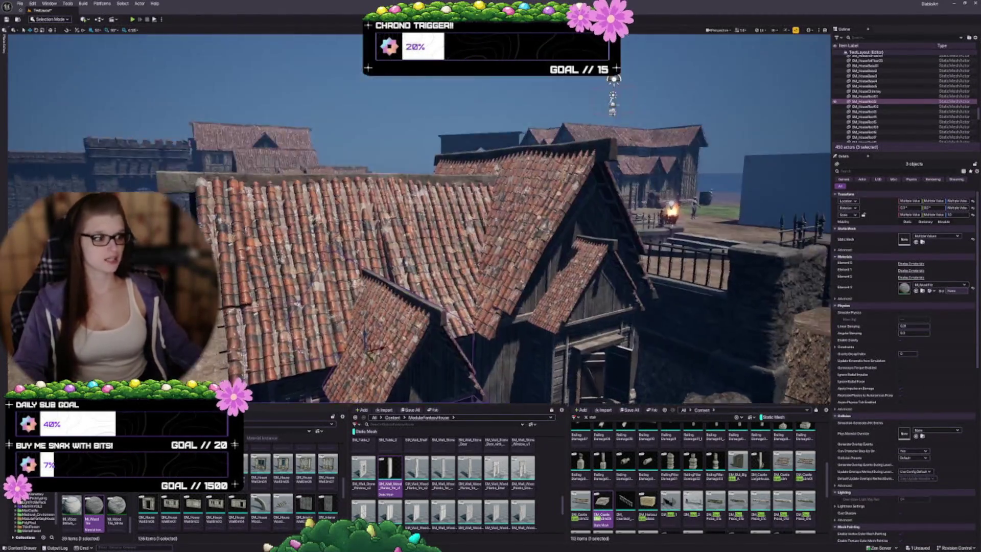
scroll(419, 215, "up", 5)
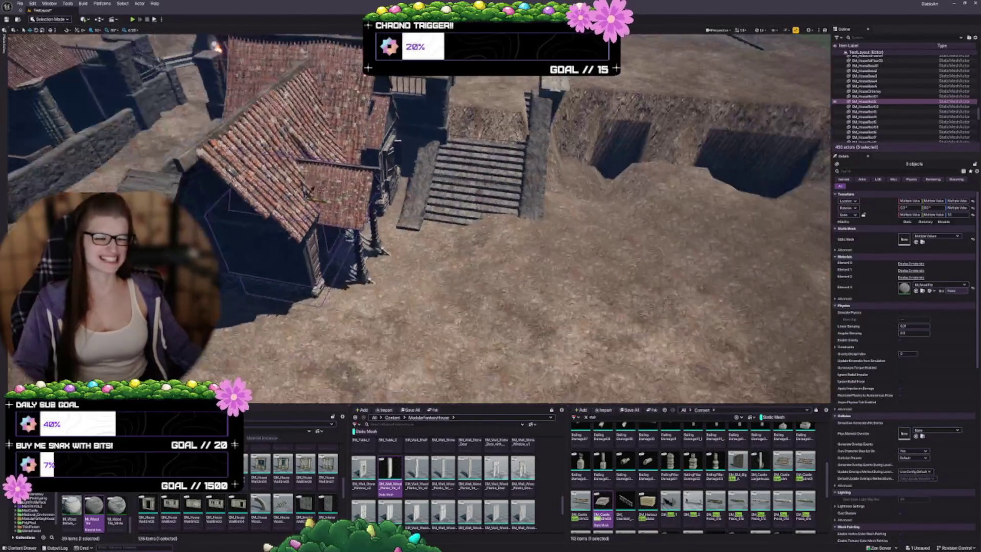
scroll(419, 215, "up", 2)
scroll(419, 214, "down", 8)
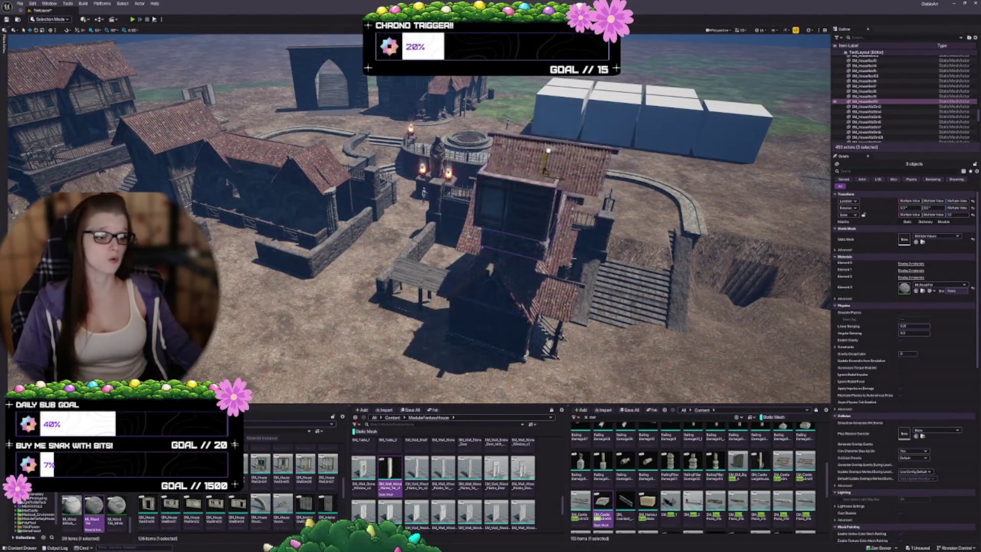
key("f")
scroll(419, 215, "down", 6)
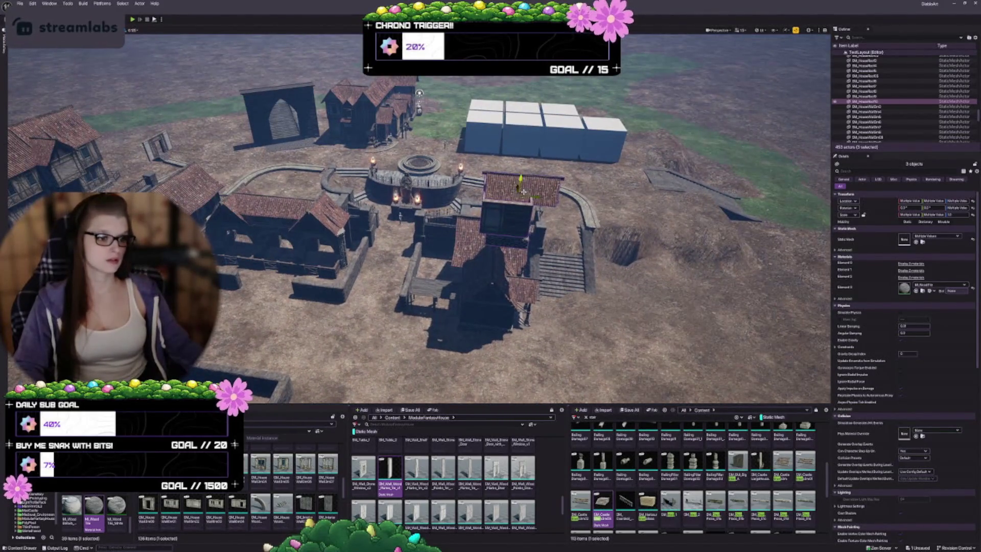
Snap the floating house down onto the ground with End.
left_click_drag(419, 93, 174, 98)
mouse_move(705, 286)
left_mouse_down()
mouse_move(731, 305)
mouse_move(618, 309)
mouse_move(608, 284)
left_mouse_up()
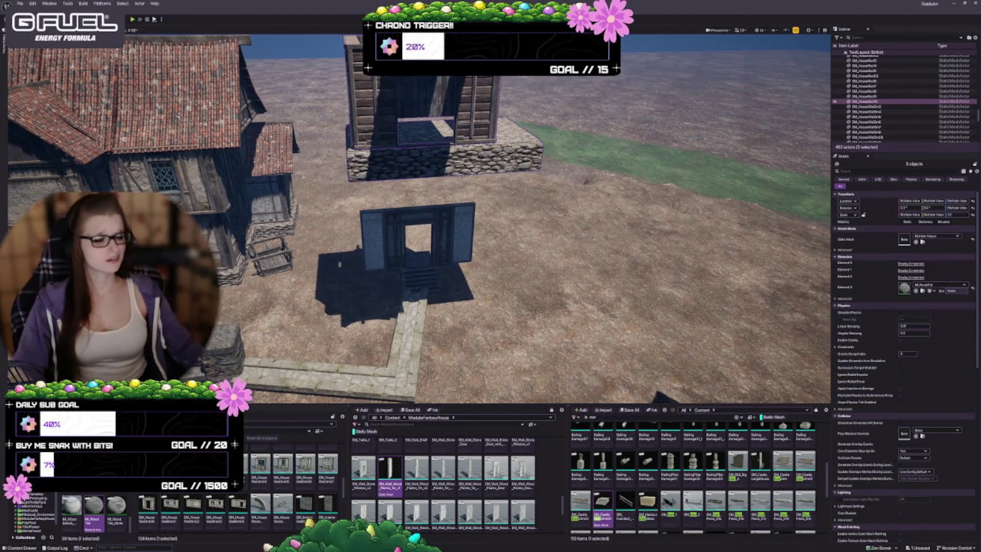
mouse_move(442, 226)
left_mouse_down()
mouse_move(394, 231)
mouse_move(384, 186)
left_mouse_up()
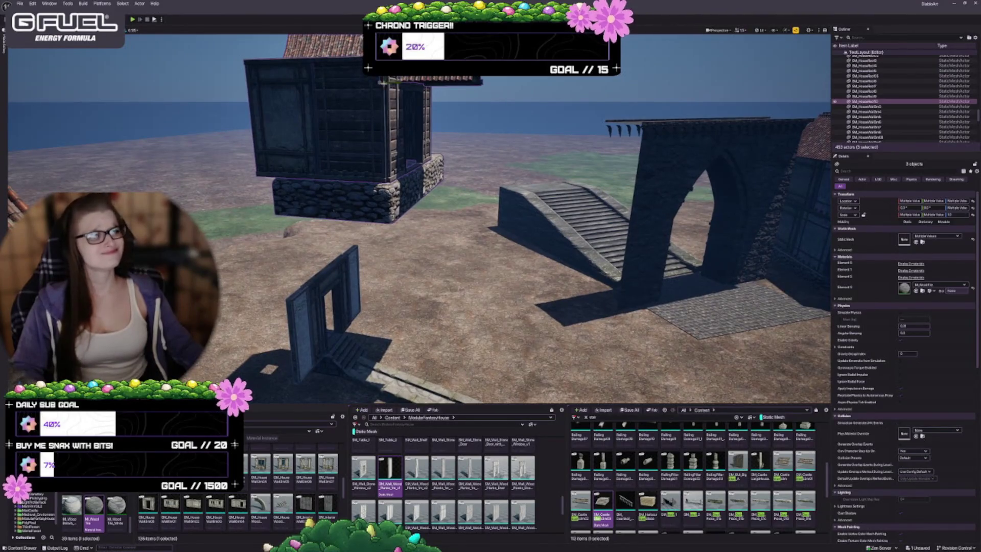
key("End")
mouse_move(389, 230)
left_mouse_down()
mouse_move(389, 266)
mouse_move(460, 266)
left_mouse_up()
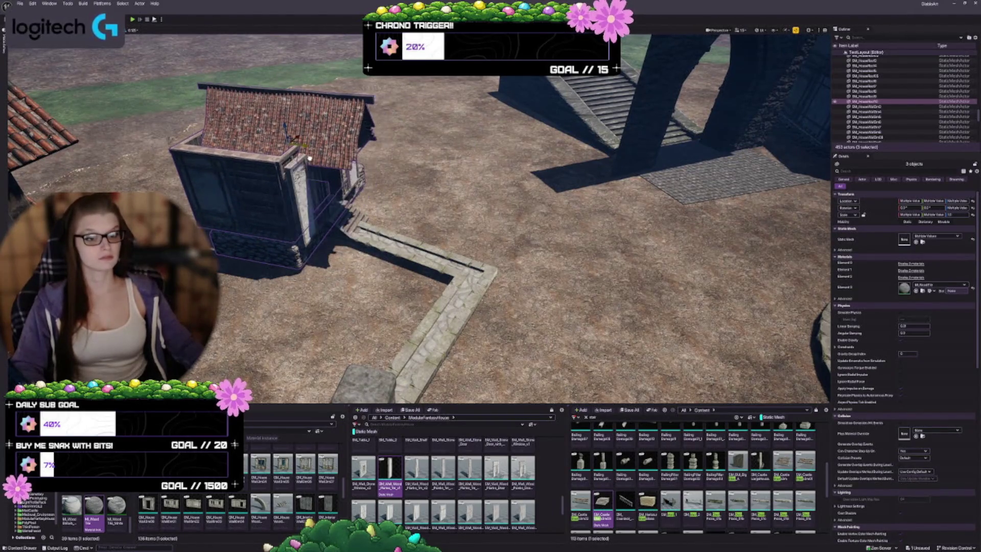
key("f")
left_click_drag(388, 266, 342, 205)
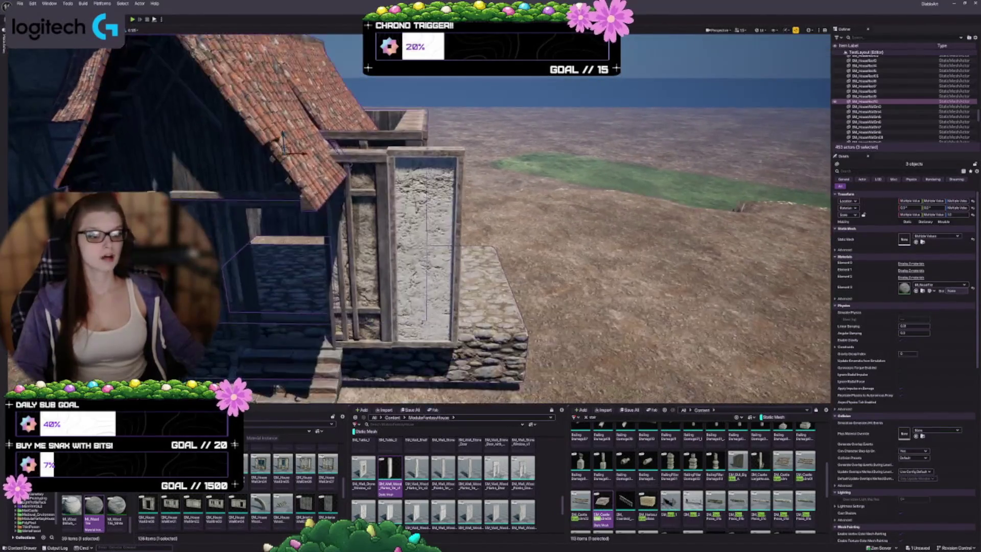
key("f")
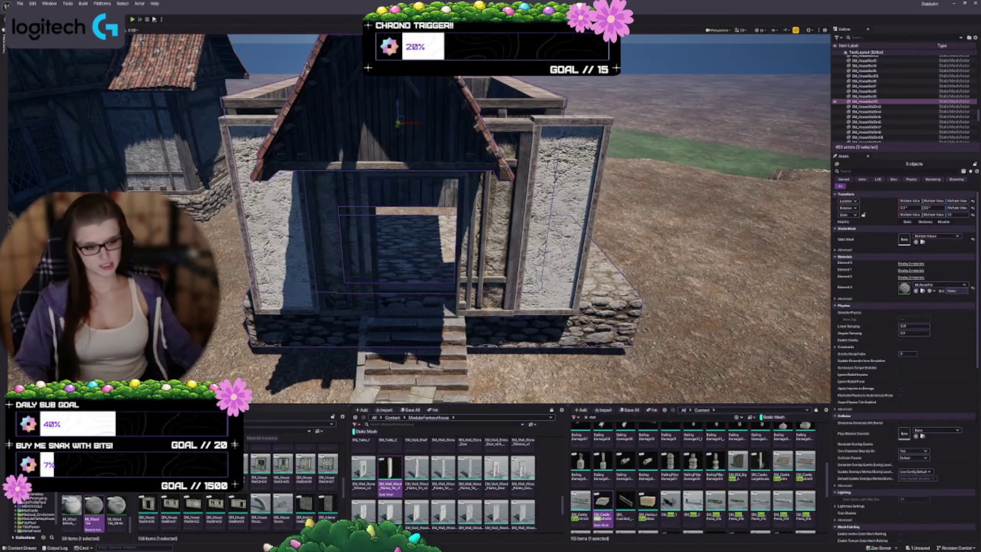
Delete the right plank wall, the front door wall and the white left wall.
left_click(490, 245)
key("Delete")
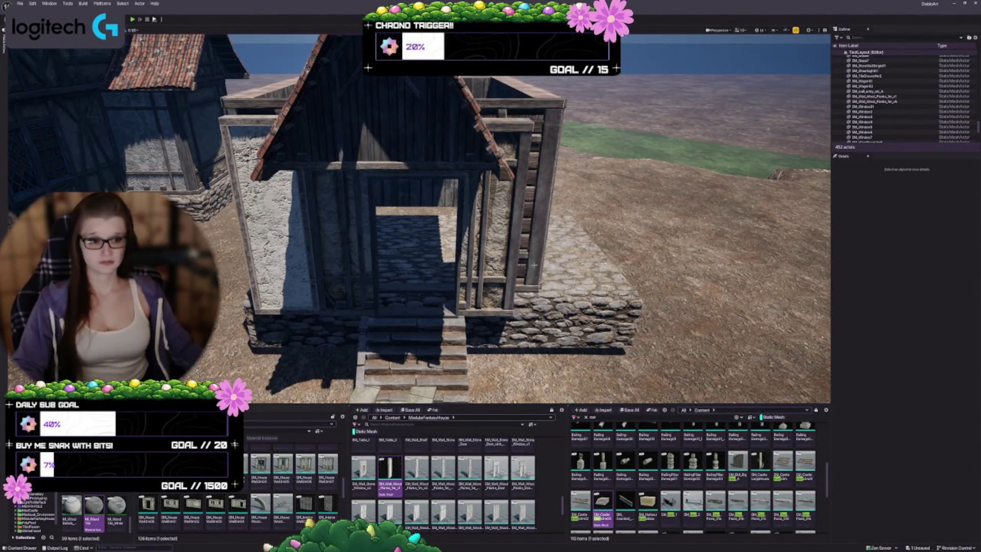
left_click(348, 214)
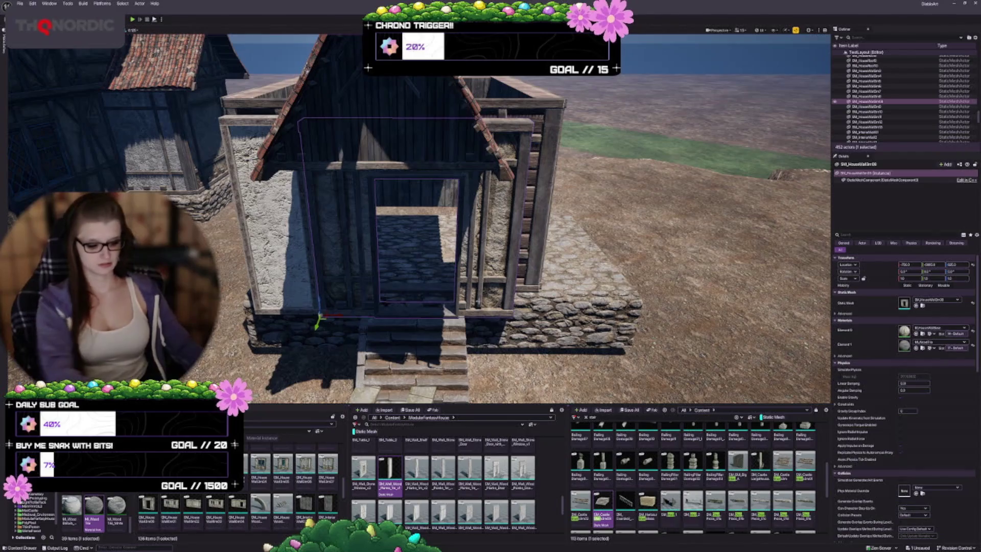
key("Delete")
left_click(271, 215)
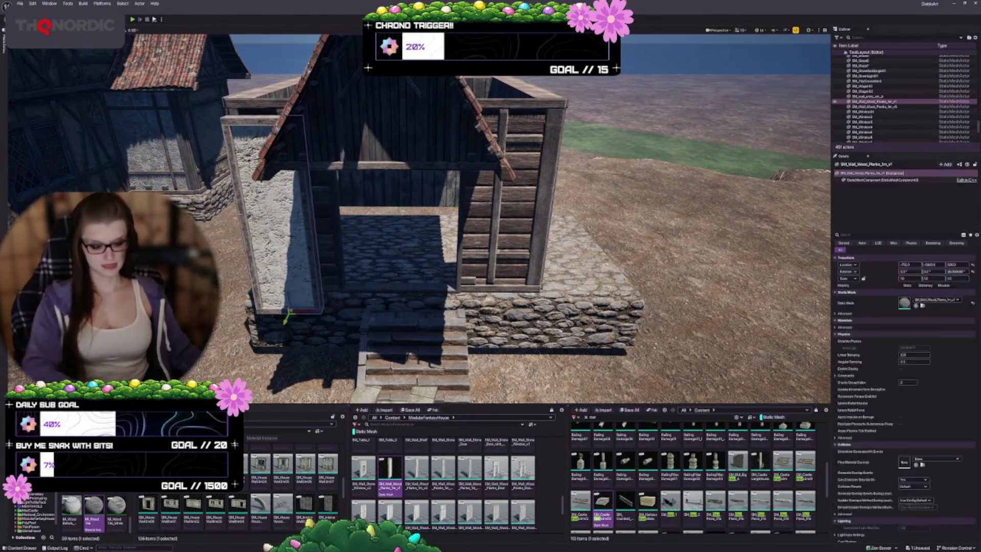
key("Delete")
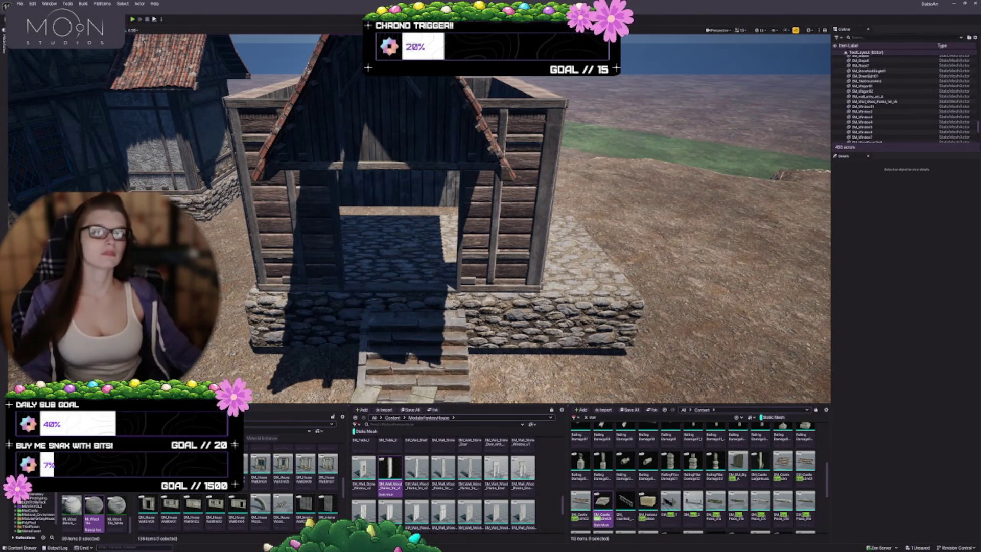
mouse_move(419, 220)
left_mouse_down()
mouse_move(419, 332)
mouse_move(419, 255)
left_mouse_up()
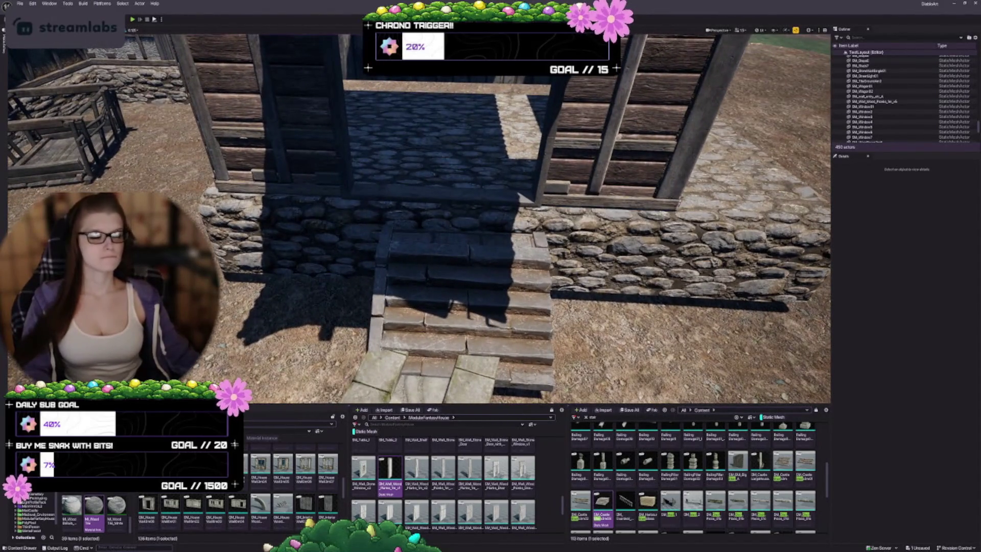
scroll(419, 219, "down", 5)
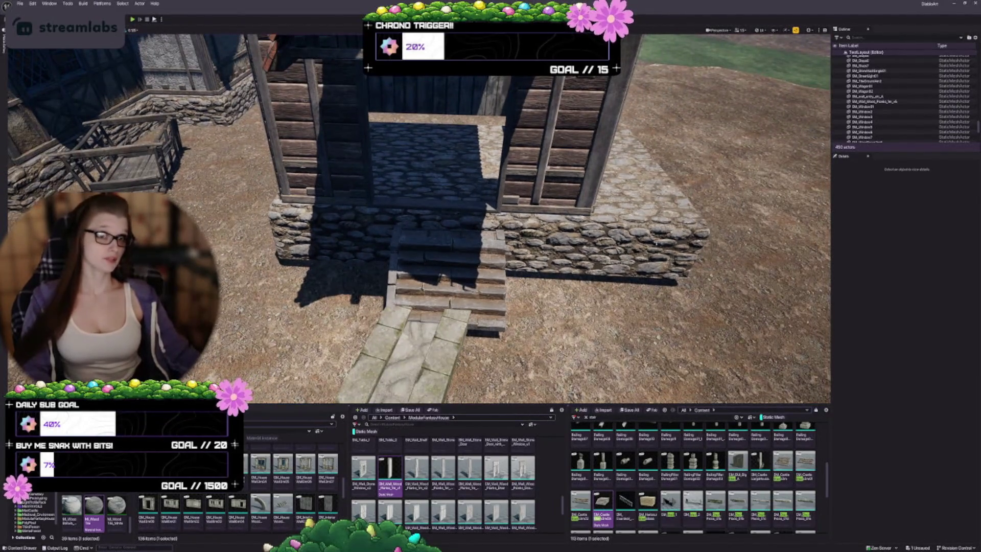
Select the stone floor platform and slide it to the left.
left_click(613, 169)
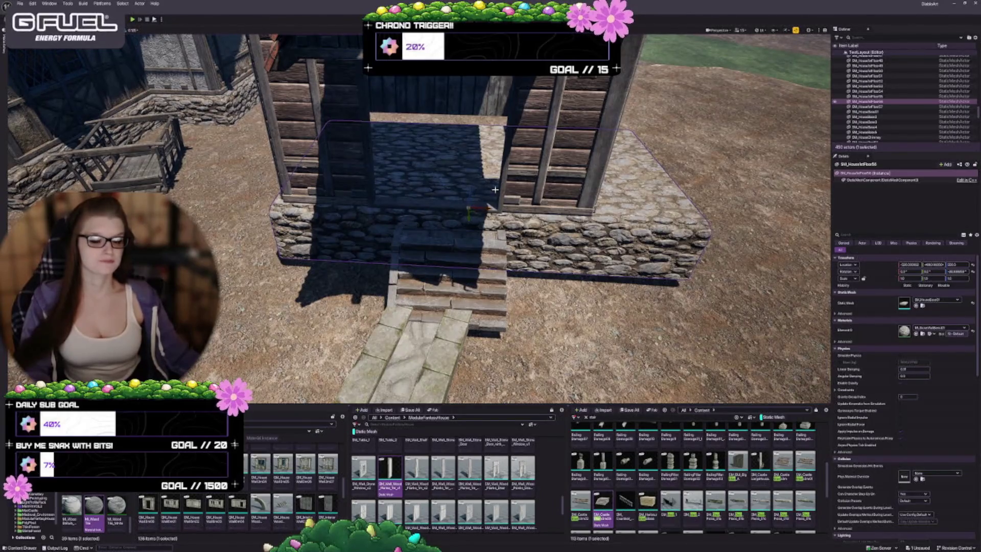
left_click_drag(489, 207, 453, 207)
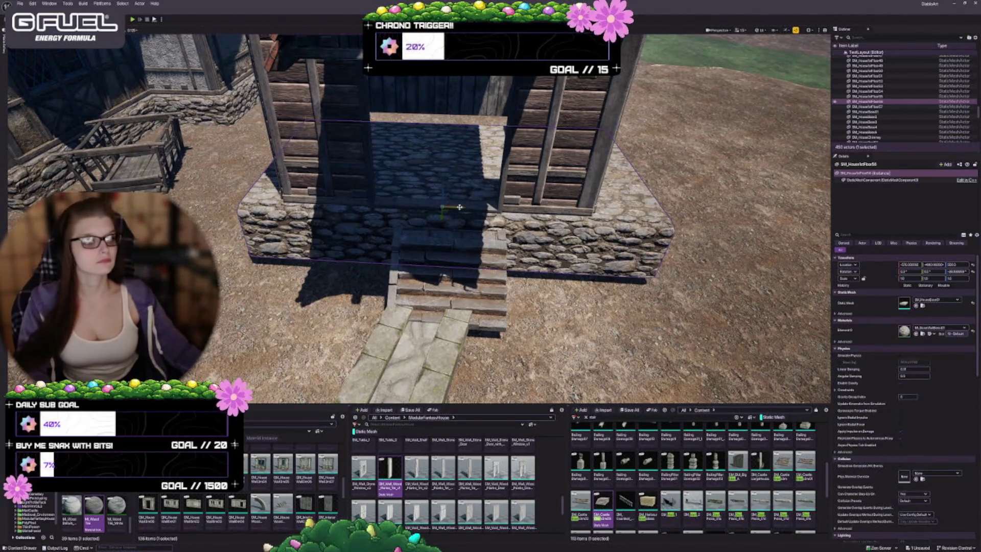
mouse_move(457, 207)
left_mouse_down()
mouse_move(358, 214)
mouse_move(425, 210)
mouse_move(412, 214)
left_mouse_up()
Scale the stone platform narrower, then inspect the porch from the side.
key("r")
key("s")
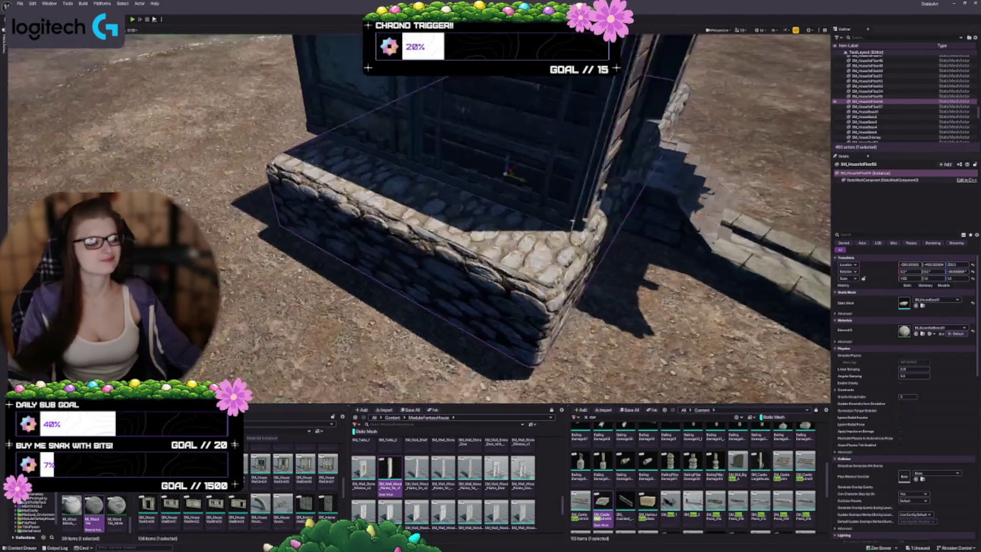
key("f")
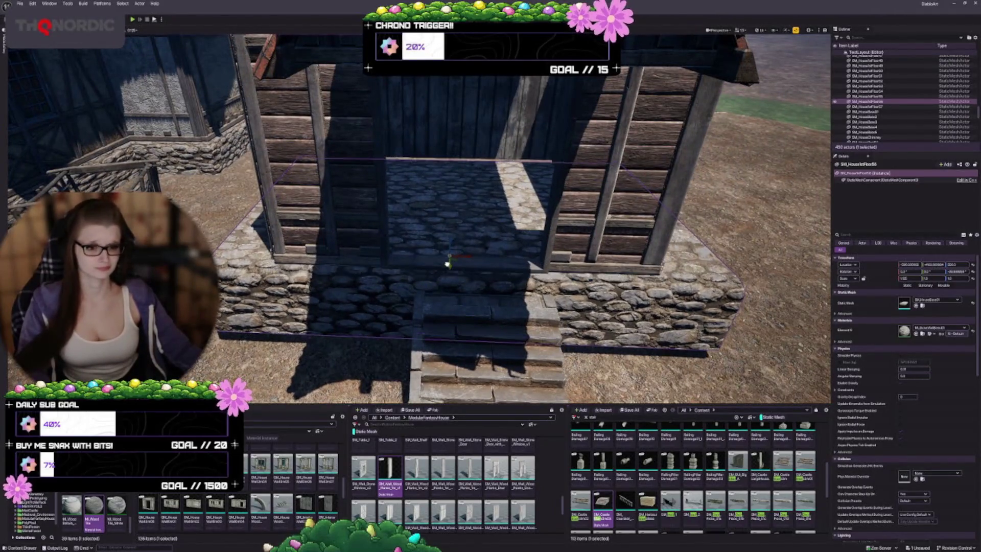
key("ctrl+z")
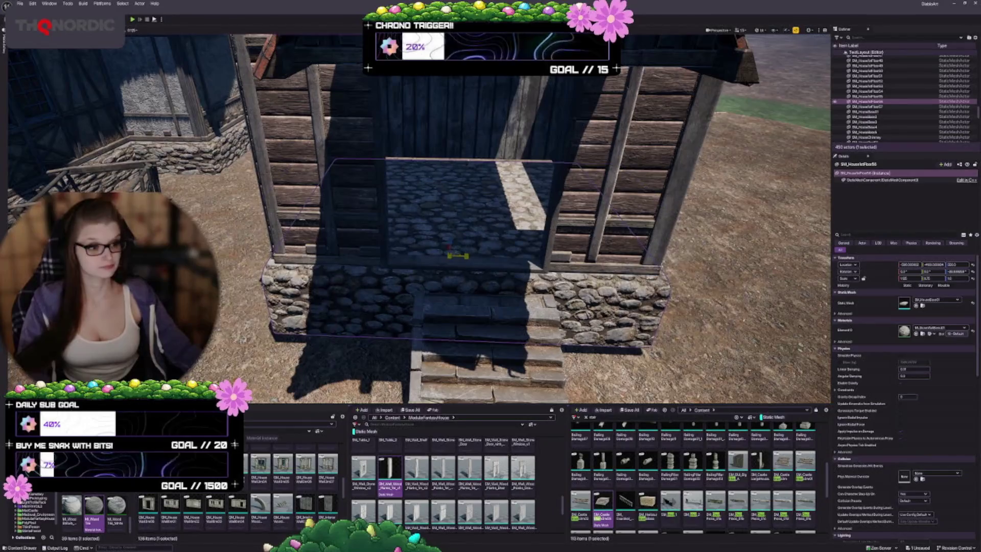
left_click_drag(450, 256, 337, 258)
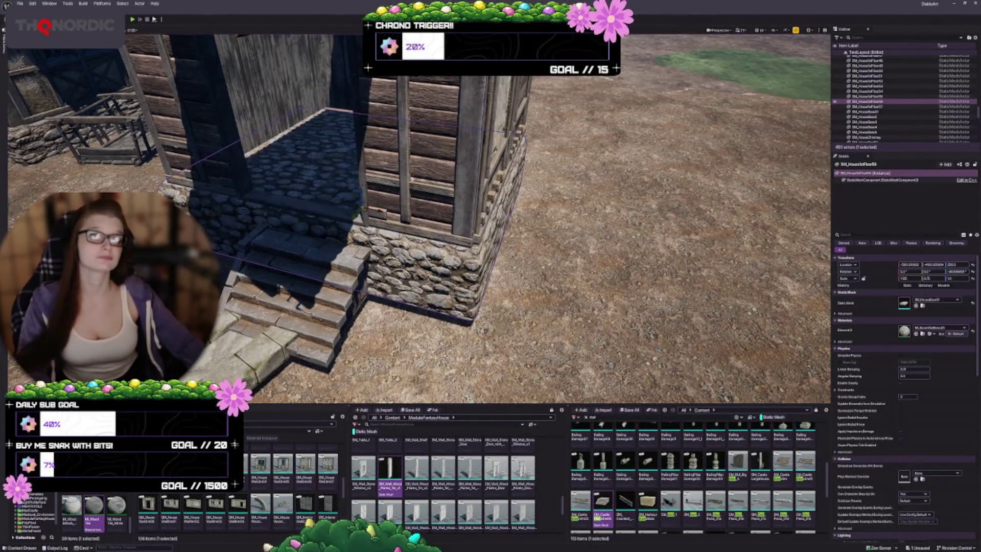
left_click_drag(337, 258, 337, 220)
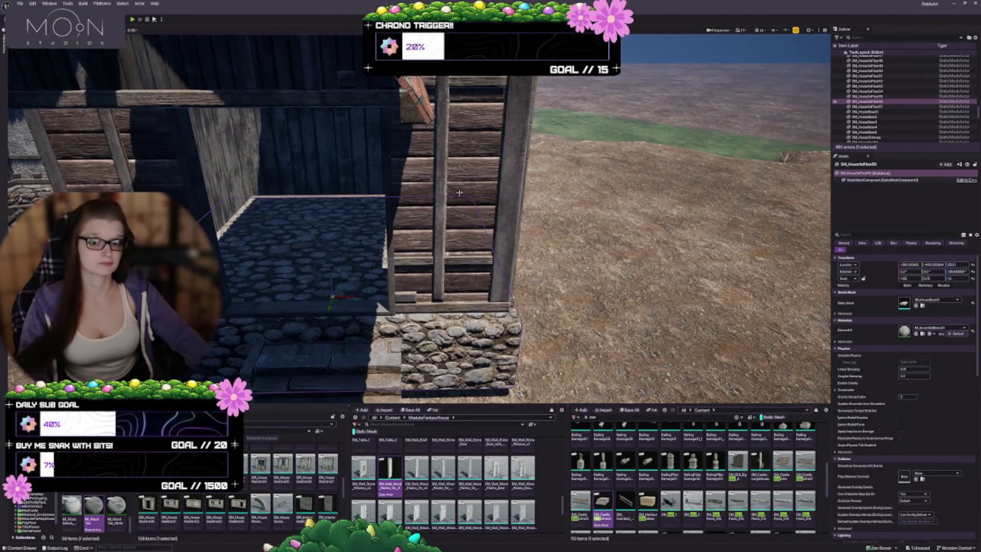
scroll(454, 190, "down", 5)
mouse_move(454, 190)
left_mouse_down()
mouse_move(409, 192)
mouse_move(435, 192)
left_mouse_up()
key("Escape")
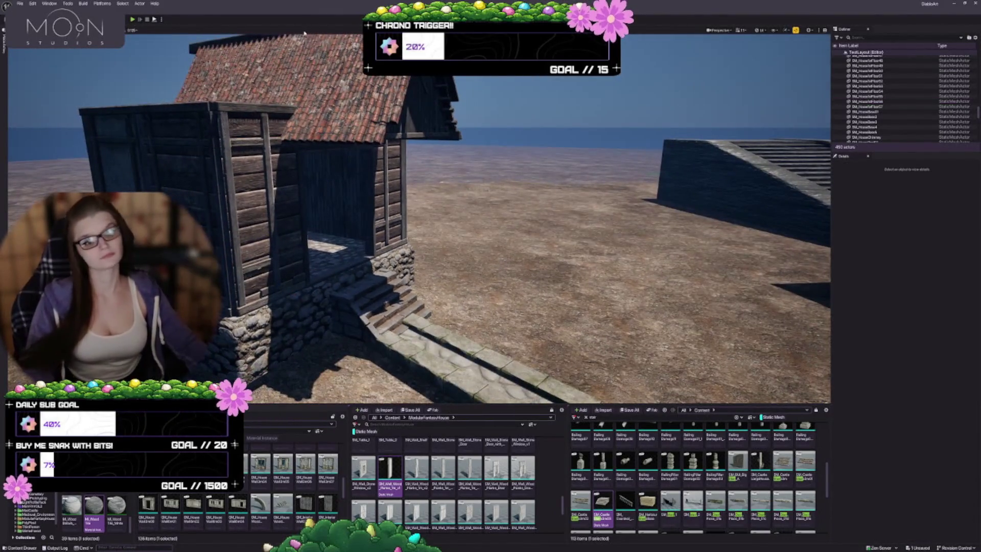
mouse_move(498, 216)
left_mouse_down()
mouse_move(460, 217)
mouse_move(485, 223)
mouse_move(476, 227)
mouse_move(511, 214)
left_mouse_up()
Select the porch floor, foundation and front wall to inspect the porch, then clear the selection.
left_click(357, 245)
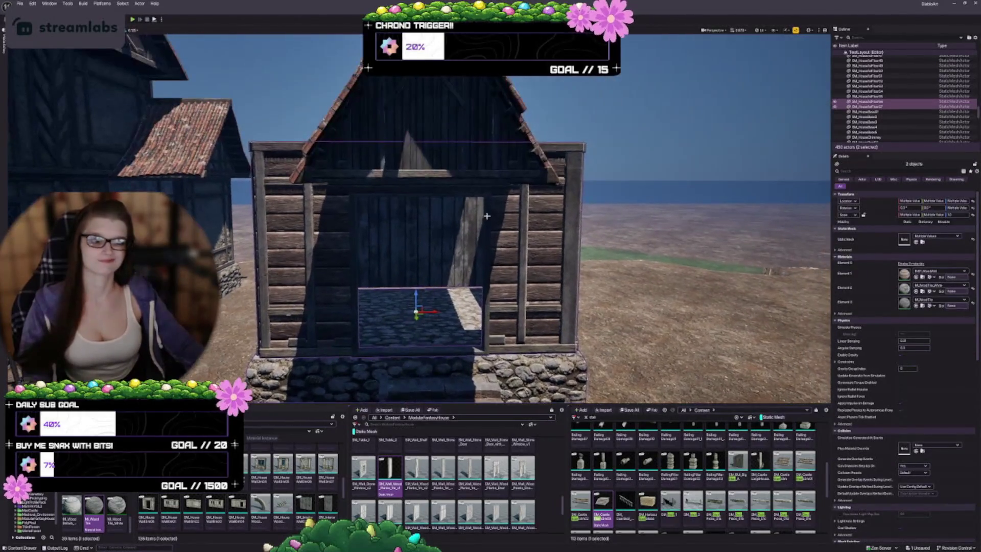
left_click(416, 240, "ctrl")
mouse_move(416, 240)
left_mouse_down()
mouse_move(450, 225)
mouse_move(442, 204)
left_mouse_up()
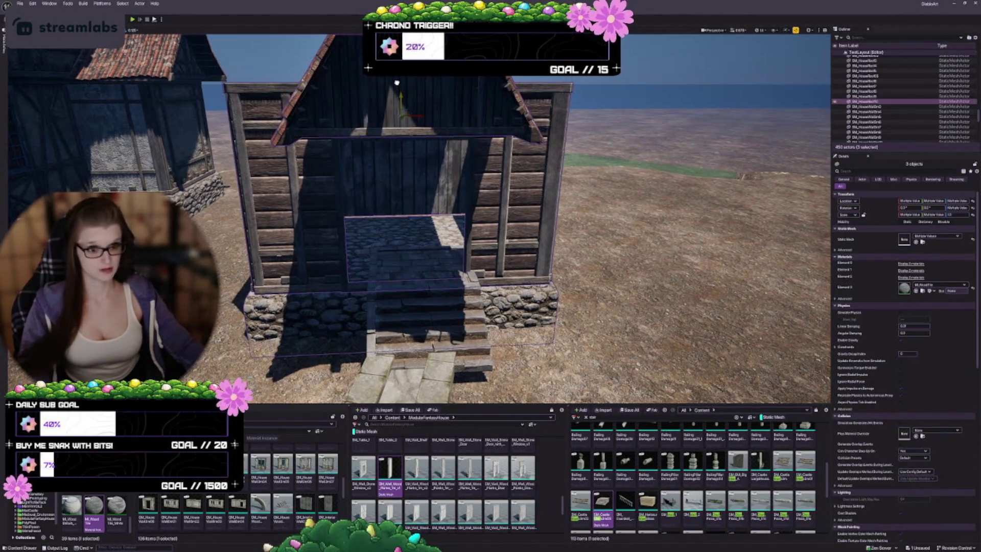
left_click_drag(397, 82, 397, 103)
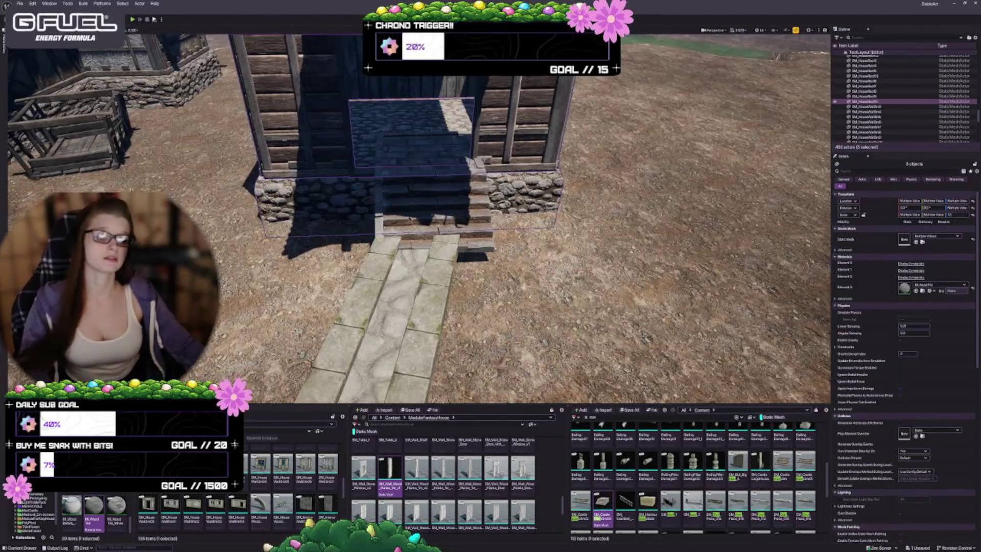
key("Escape")
Move the stone stairs left to centre them on the doorway and lower them.
left_click(432, 199)
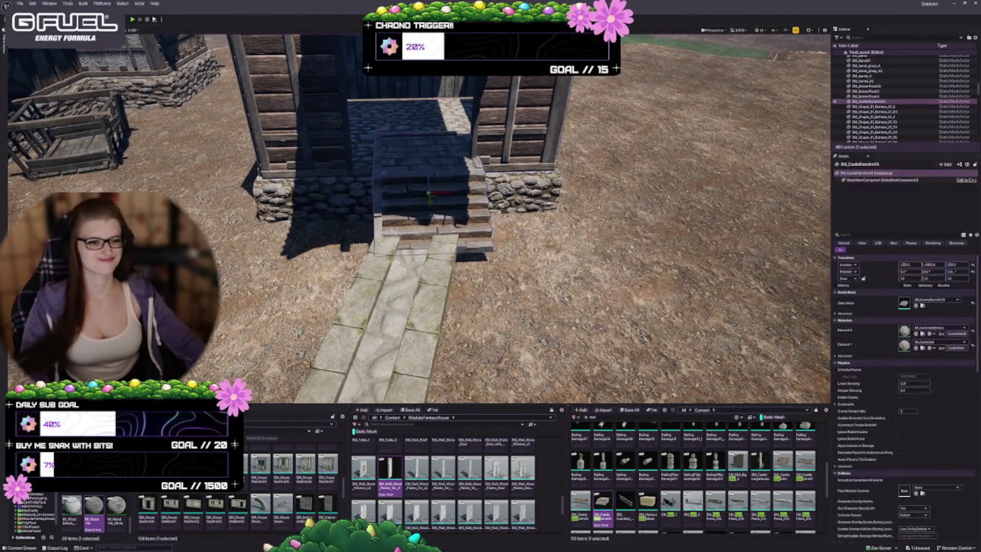
scroll(419, 220, "up", 5)
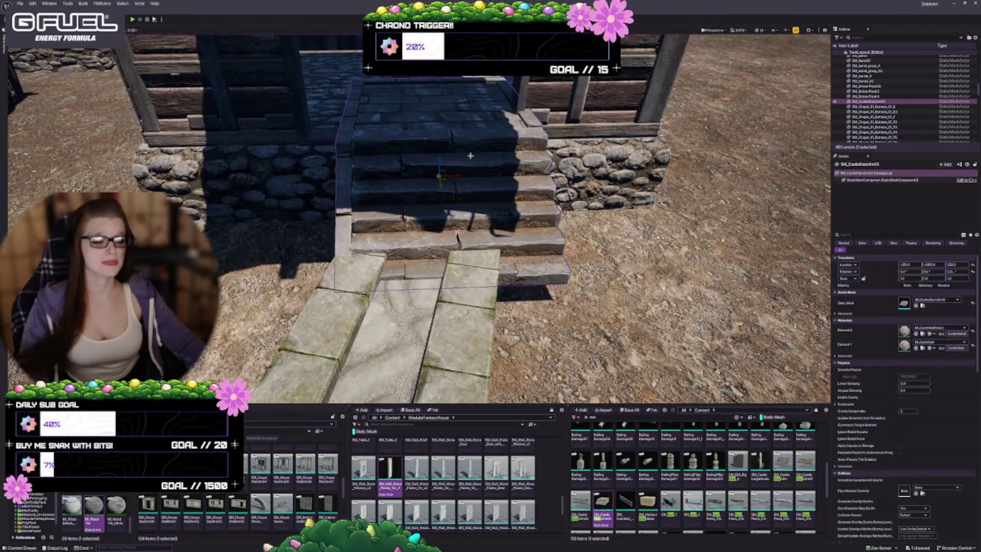
mouse_move(445, 169)
left_mouse_down()
mouse_move(317, 174)
mouse_move(364, 147)
left_mouse_up()
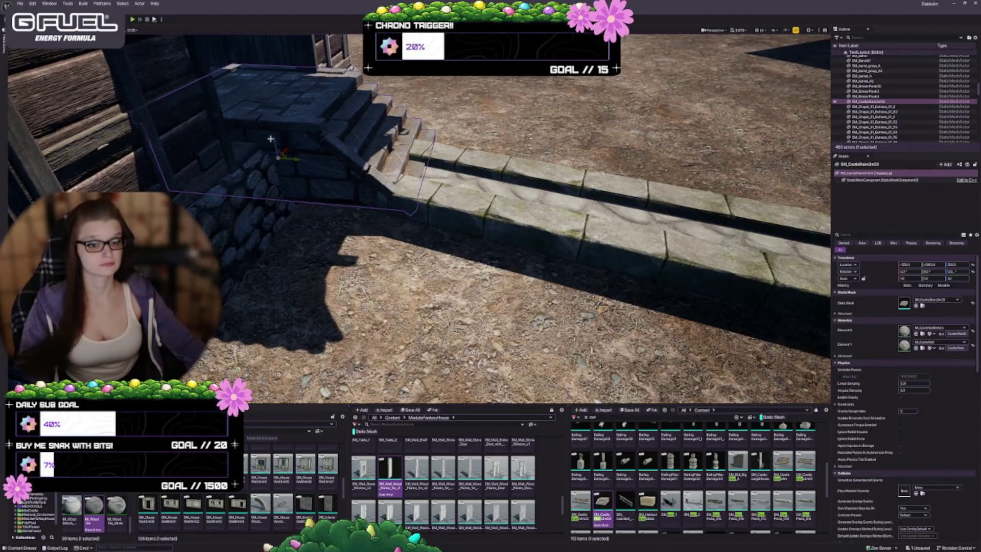
mouse_move(271, 139)
left_mouse_down()
mouse_move(271, 164)
mouse_move(266, 155)
mouse_move(357, 158)
mouse_move(327, 161)
left_mouse_up()
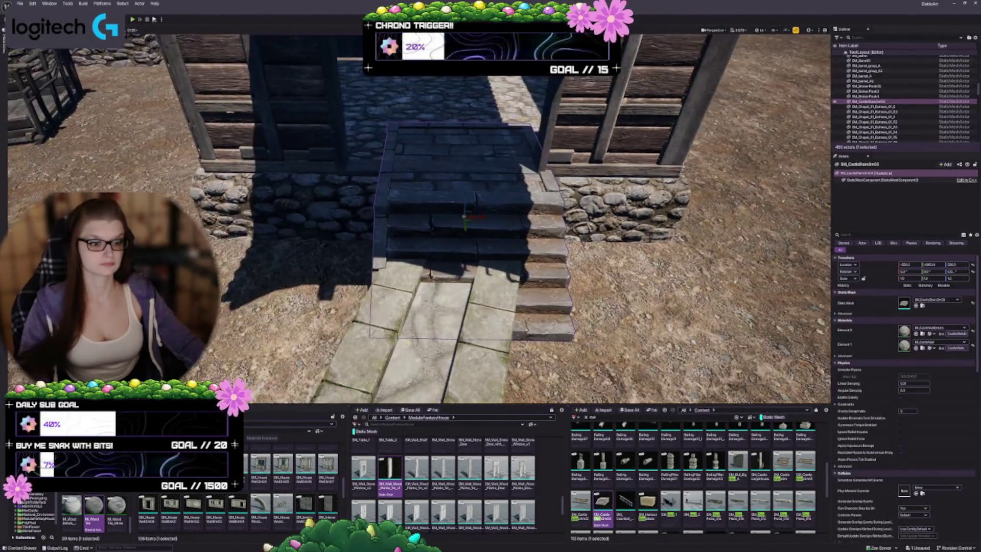
left_click_drag(483, 216, 464, 218)
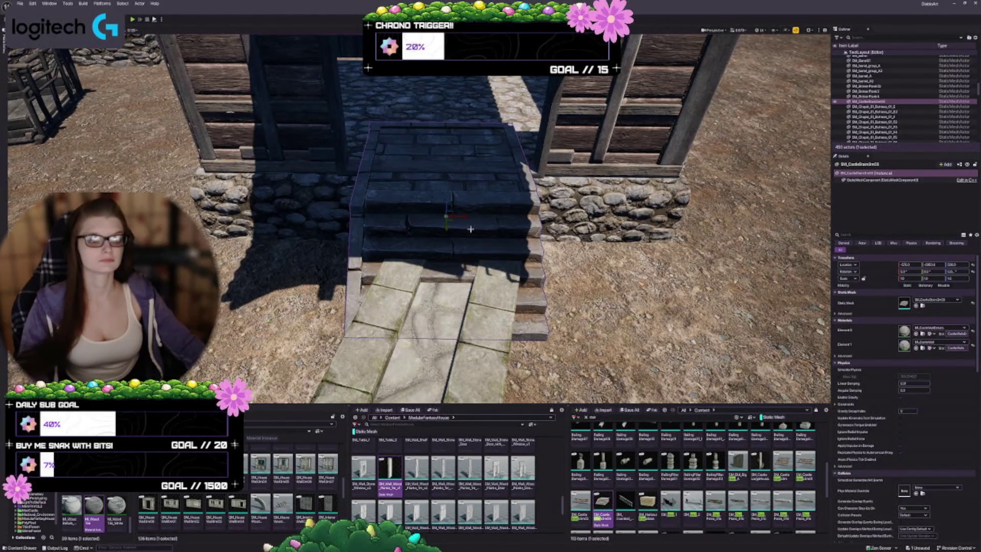
mouse_move(446, 202)
left_mouse_down()
mouse_move(444, 218)
mouse_move(442, 201)
mouse_move(390, 179)
mouse_move(503, 228)
left_mouse_up()
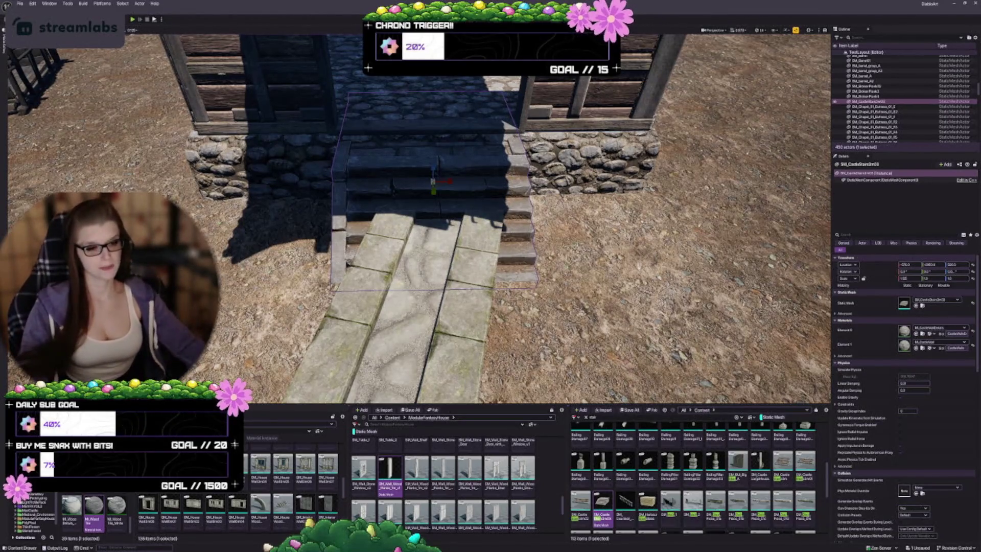
scroll(482, 259, "down", 4)
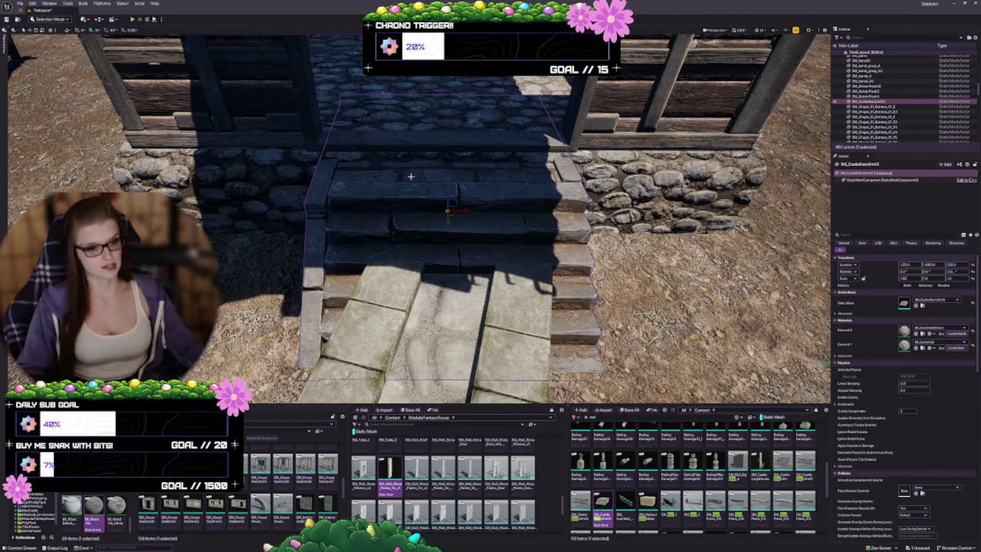
scroll(411, 176, "down", 5)
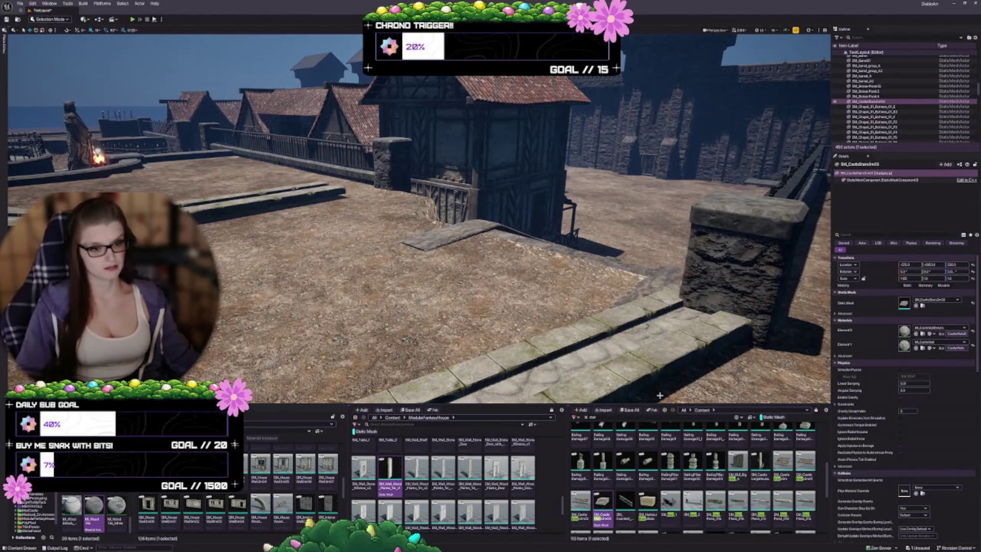
left_click_drag(419, 230, 316, 235)
key("f")
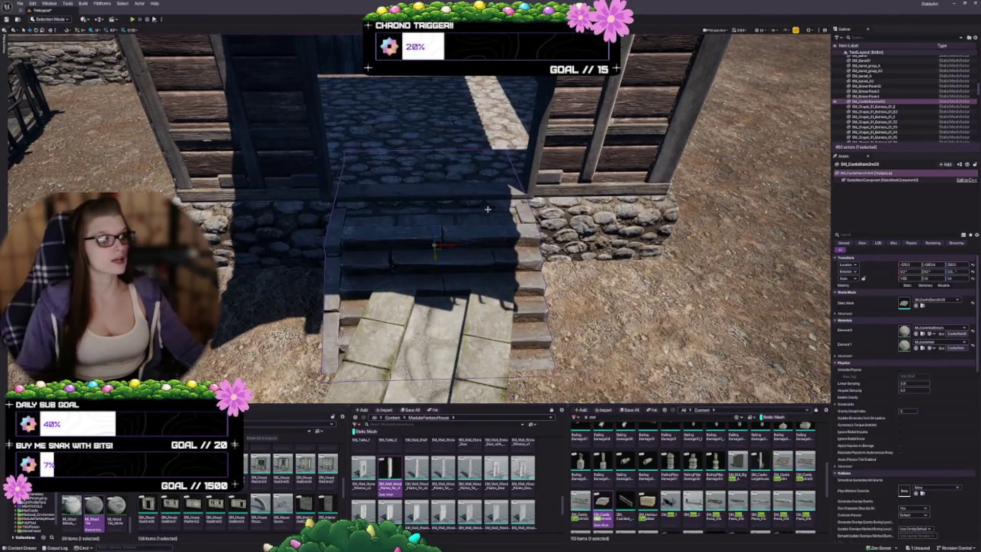
left_click_drag(434, 246, 347, 243)
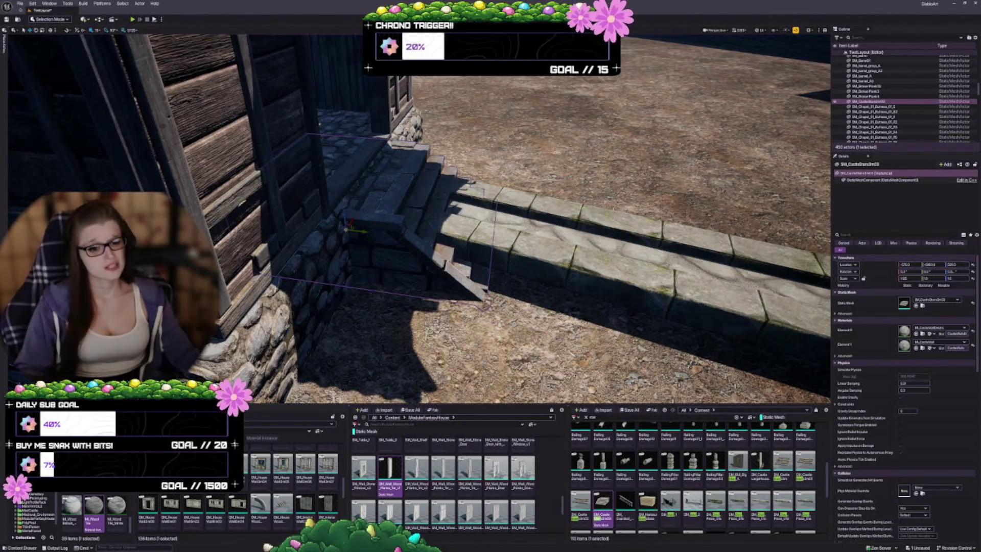
key("s")
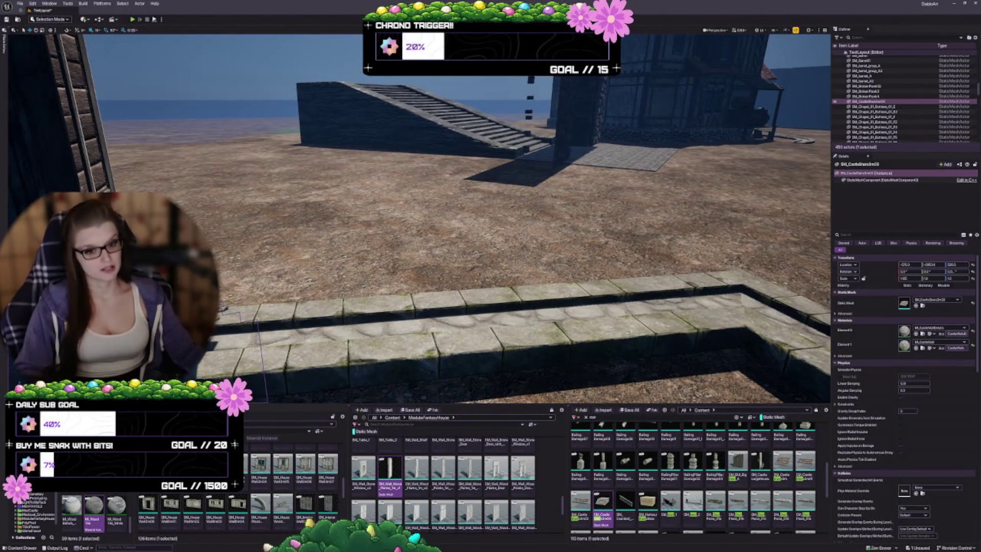
key("f")
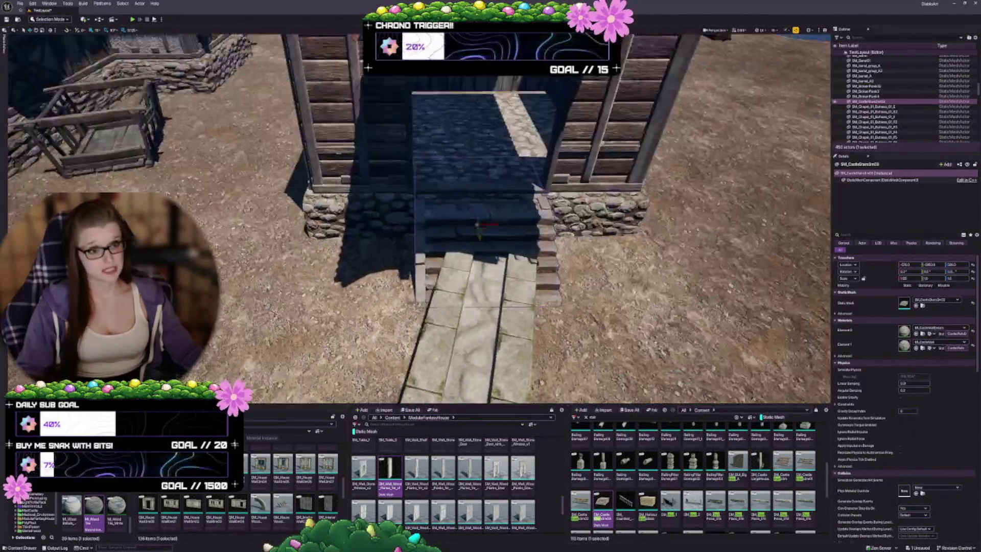
left_click_drag(490, 276, 358, 230)
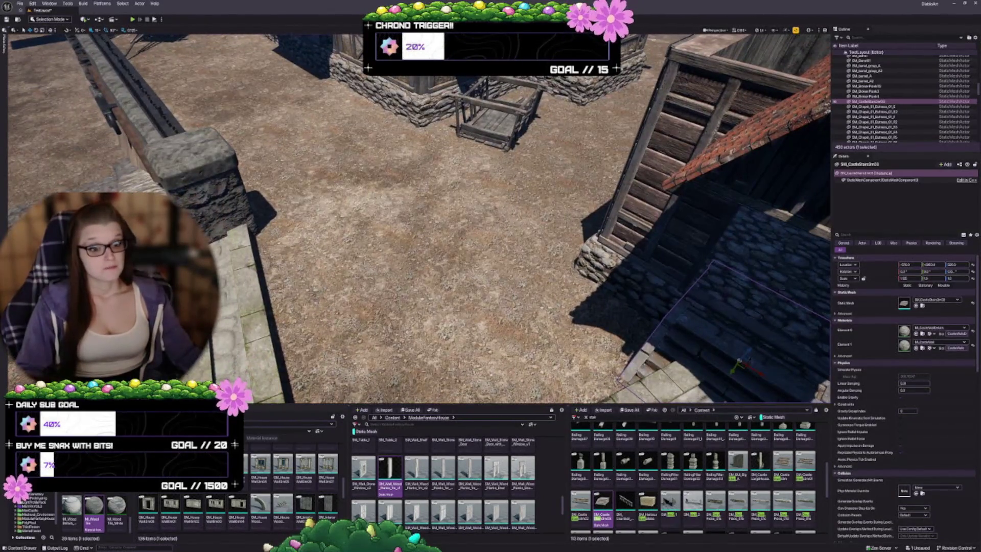
left_click_drag(510, 258, 510, 258)
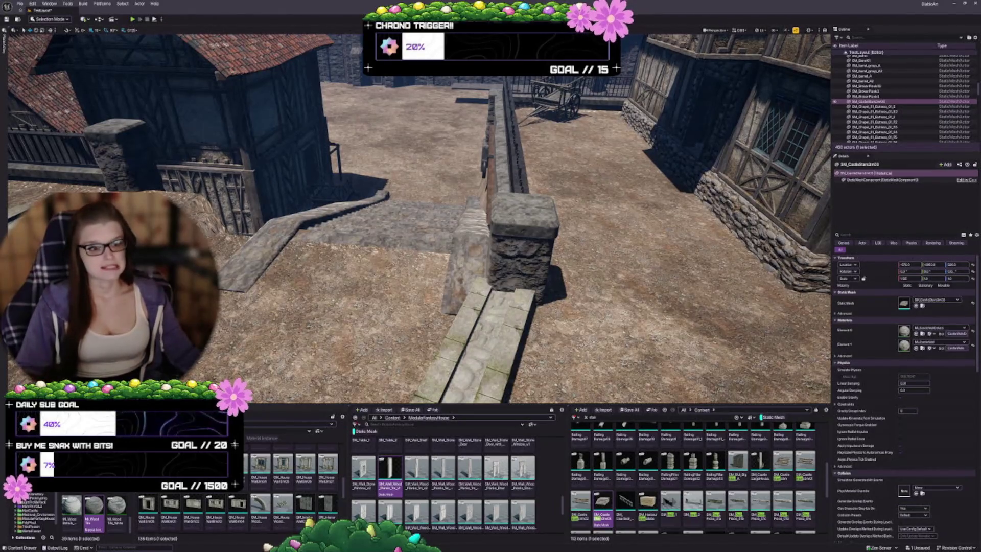
key("f")
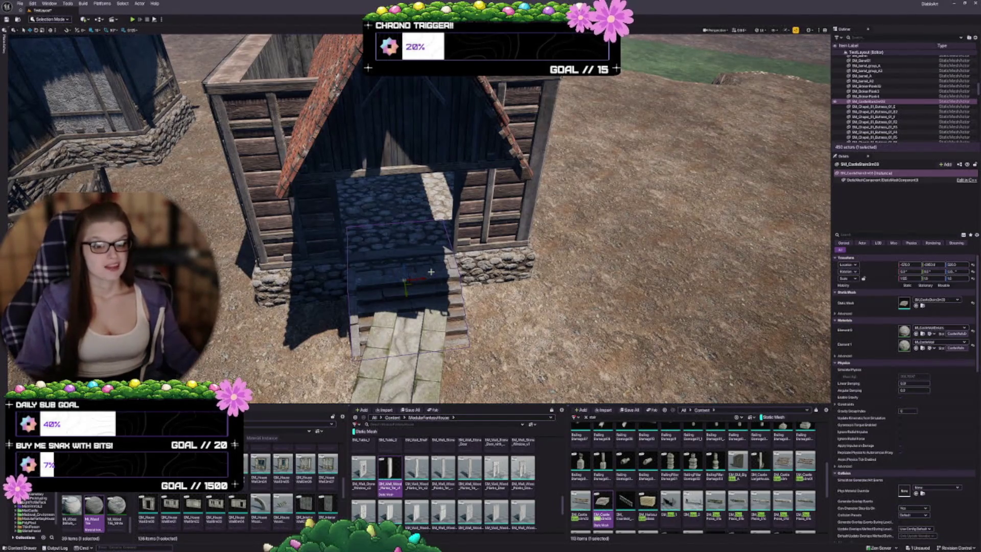
Nudge the stone stairs up along Z until the top step meets the doorway floor.
mouse_move(430, 272)
left_mouse_down()
mouse_move(466, 251)
mouse_move(482, 287)
mouse_move(498, 291)
left_mouse_up()
mouse_move(276, 204)
left_mouse_down()
mouse_move(281, 211)
mouse_move(276, 203)
left_mouse_up()
left_click_drag(524, 193, 542, 196)
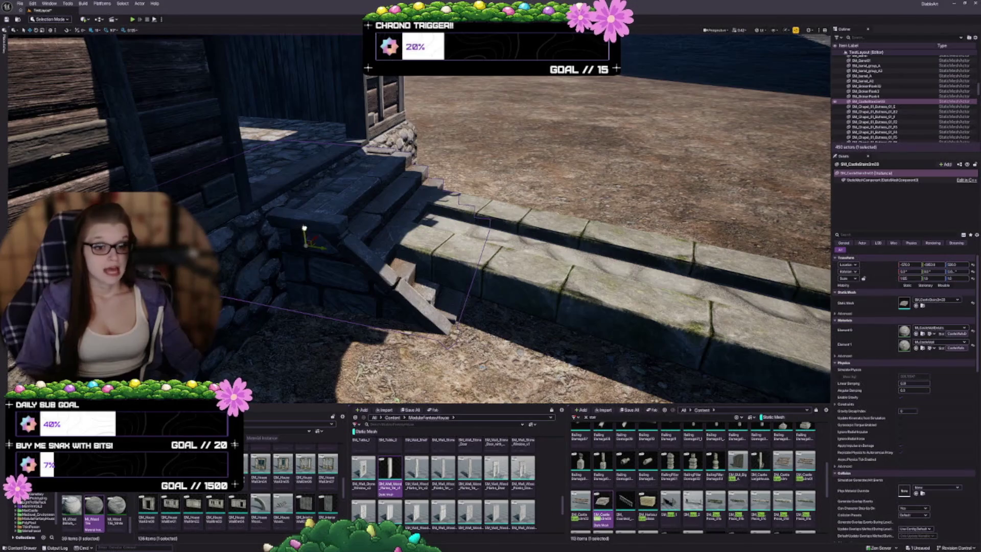
mouse_move(305, 228)
left_mouse_down()
mouse_move(301, 217)
mouse_move(316, 224)
left_mouse_up()
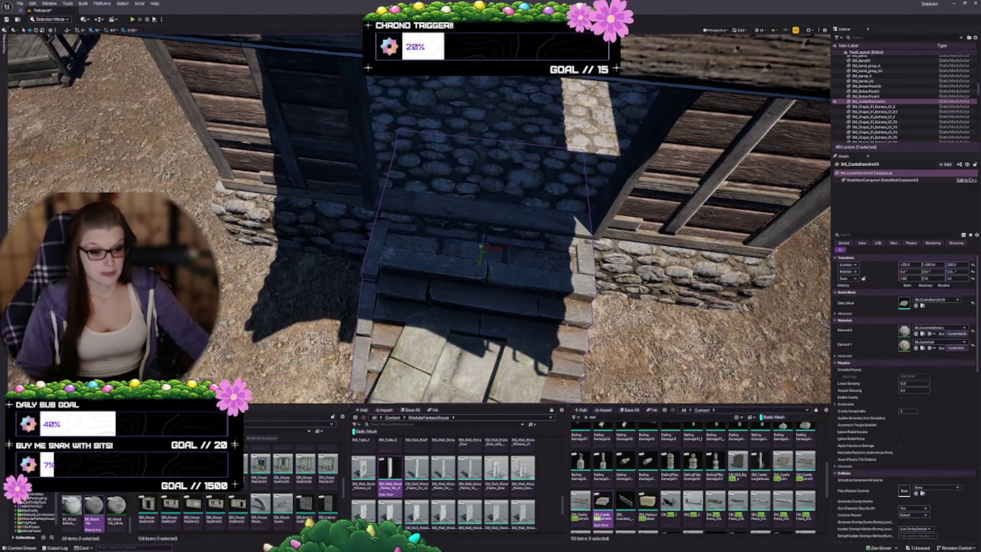
left_click_drag(316, 224, 321, 225)
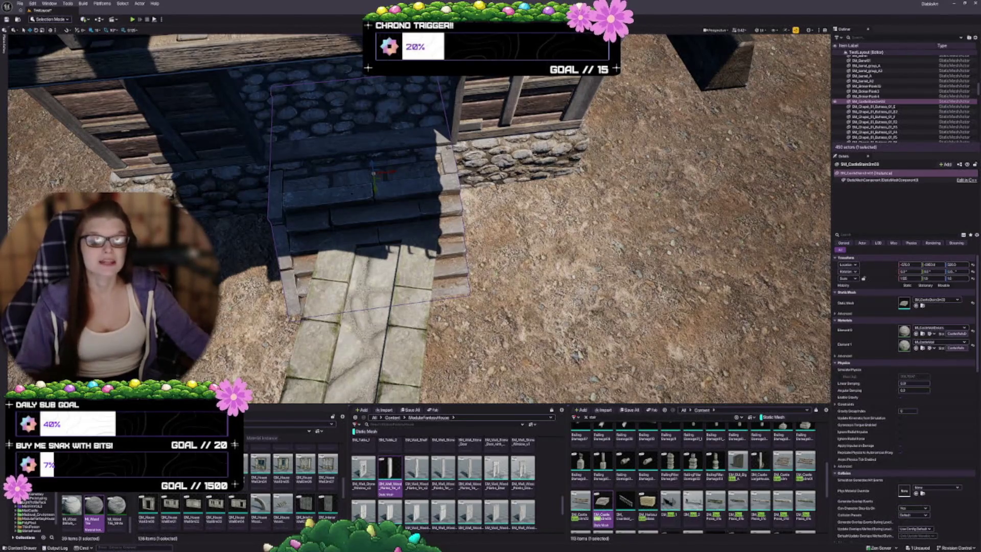
left_click_drag(674, 263, 675, 263)
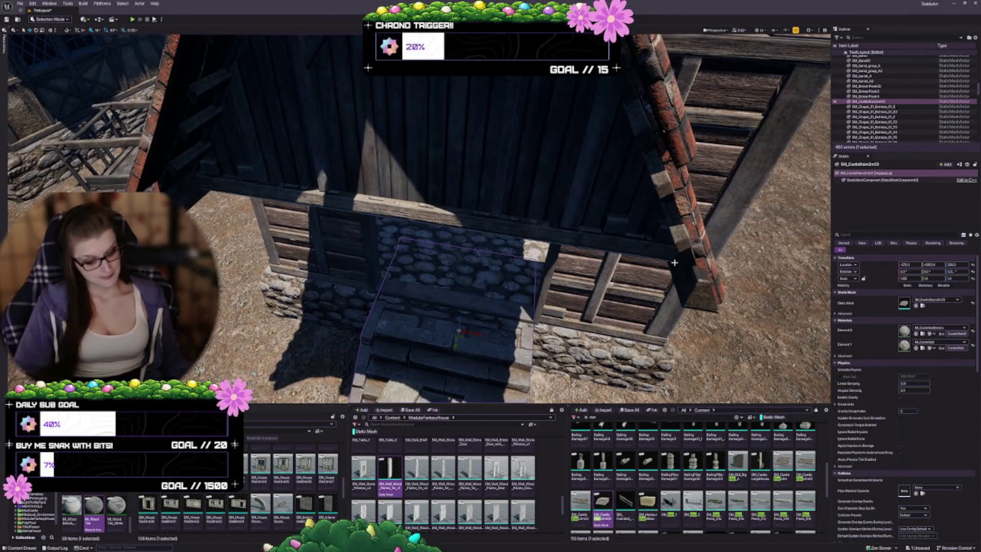
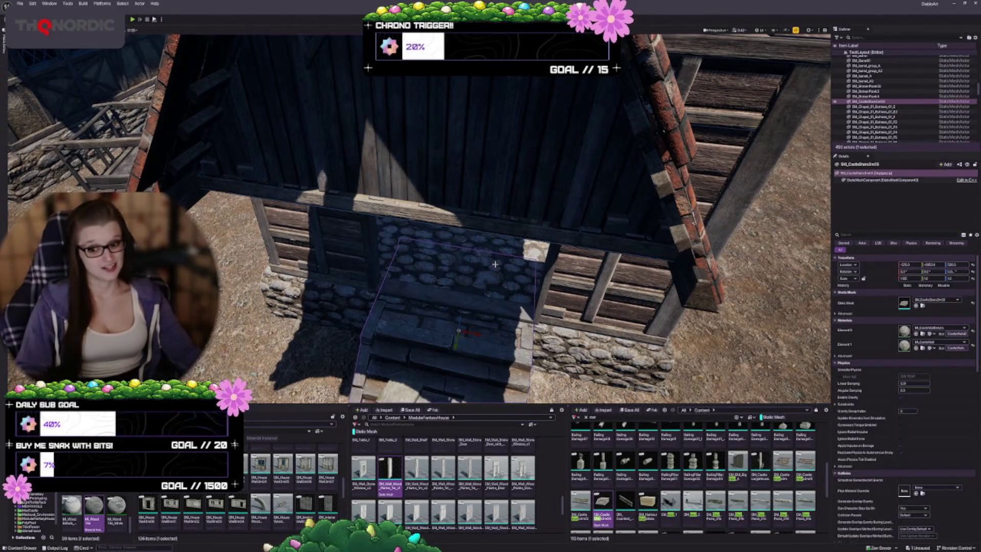
Frame the stone stairs and inspect them from a low side angle.
key("f")
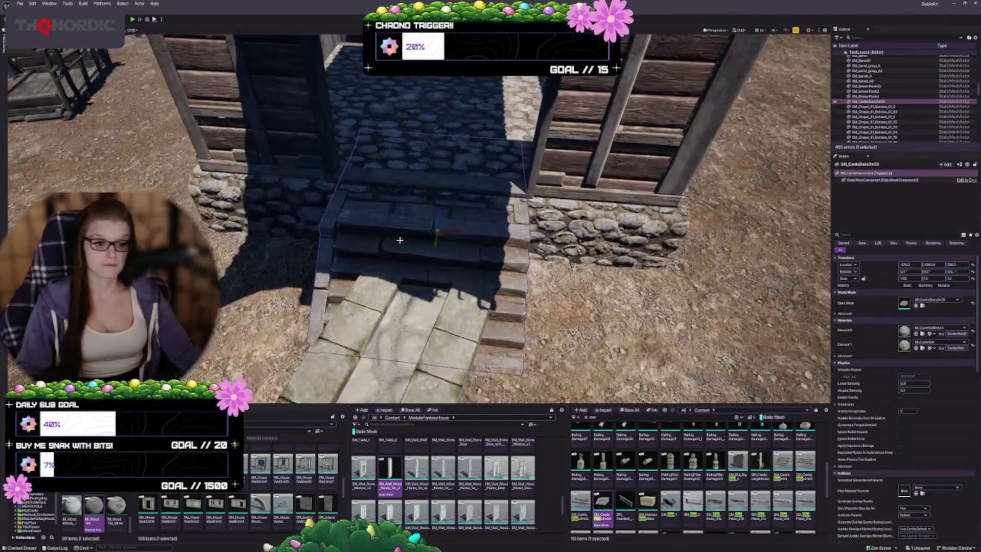
key("Escape")
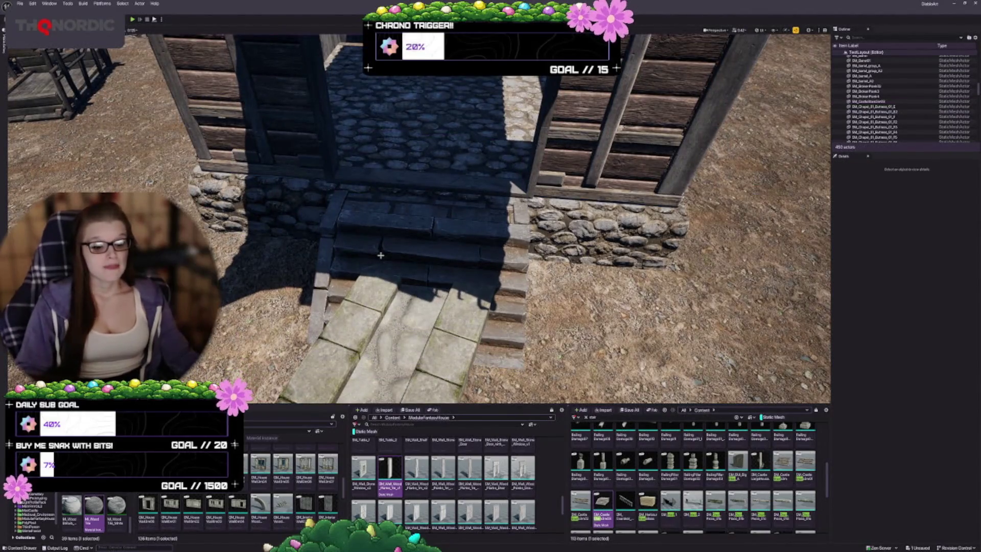
left_click_drag(315, 257, 263, 267)
mouse_move(443, 209)
left_mouse_down()
mouse_move(434, 197)
mouse_move(482, 250)
left_mouse_up()
left_click(481, 250)
key("f")
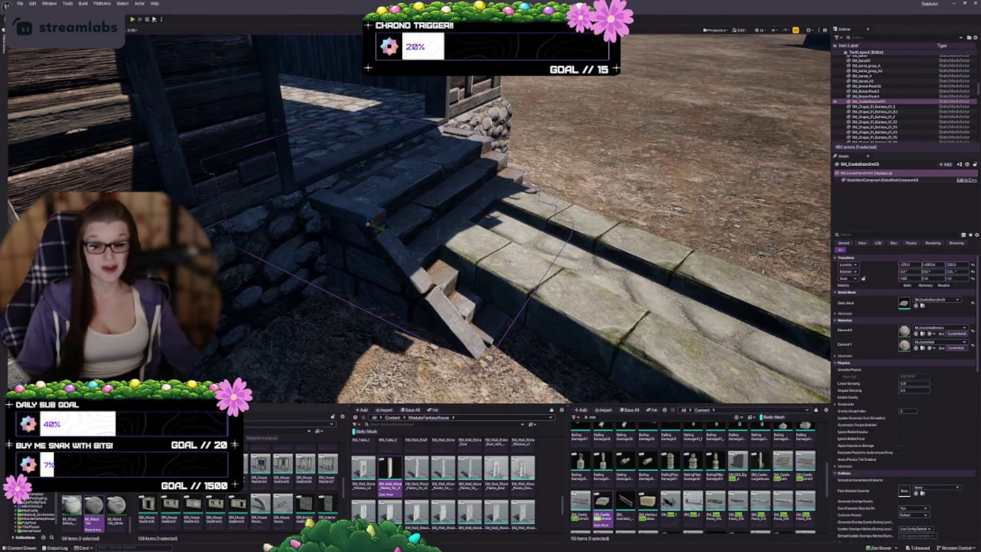
key("f")
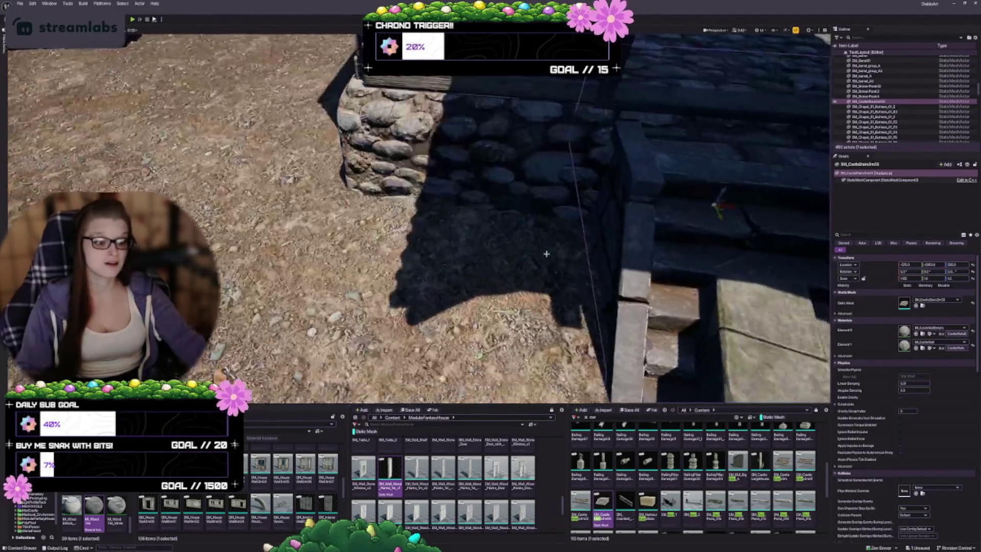
scroll(419, 219, "down", 4)
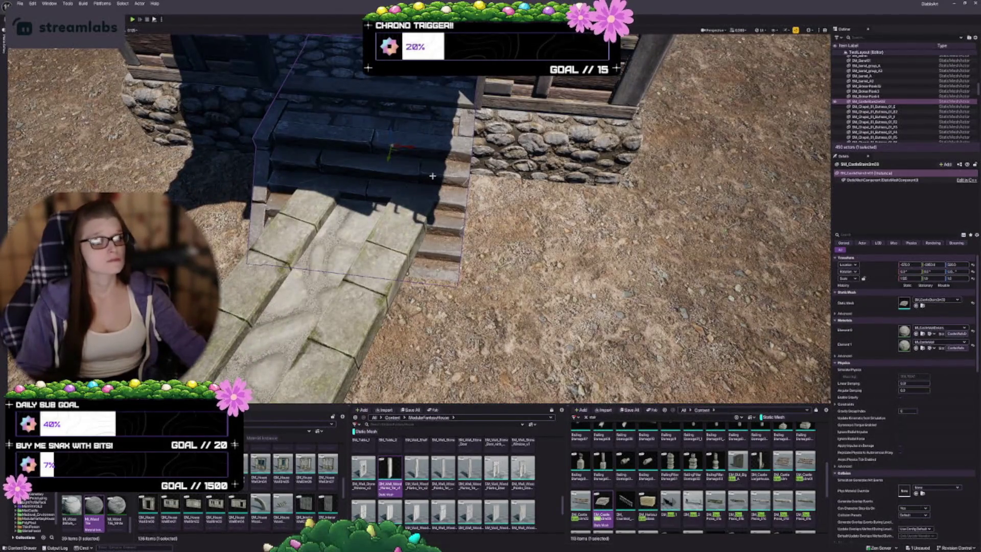
key("f")
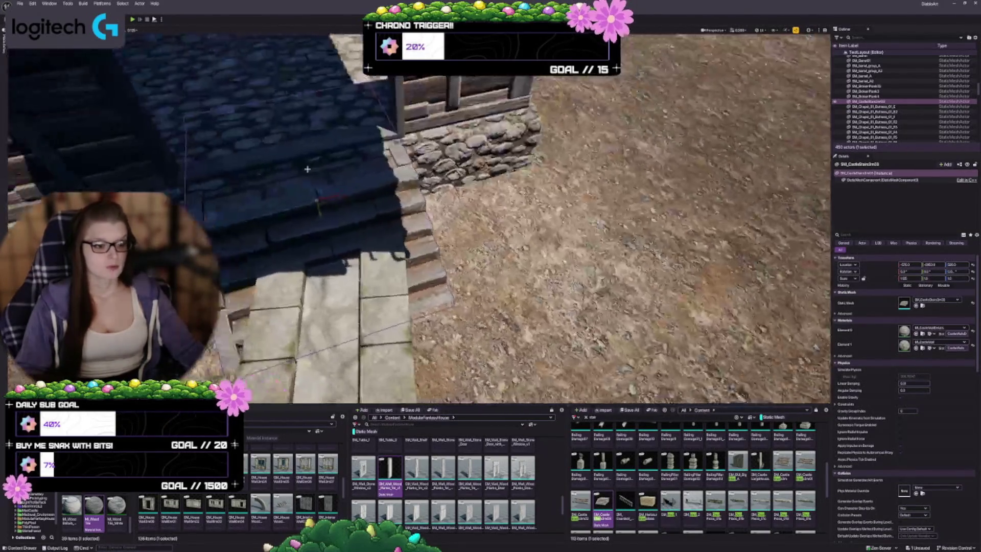
Check the floor mesh, then fly up over the courtyard and frame the stair mesh.
right_click(316, 168)
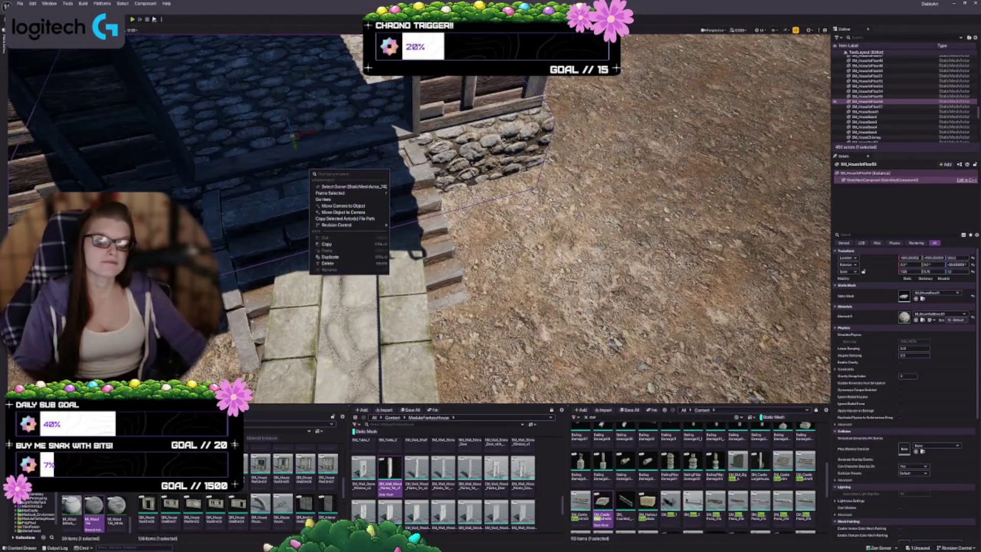
key("Escape")
left_click_drag(358, 309, 374, 286)
key("Escape")
left_click_drag(504, 292, 504, 292)
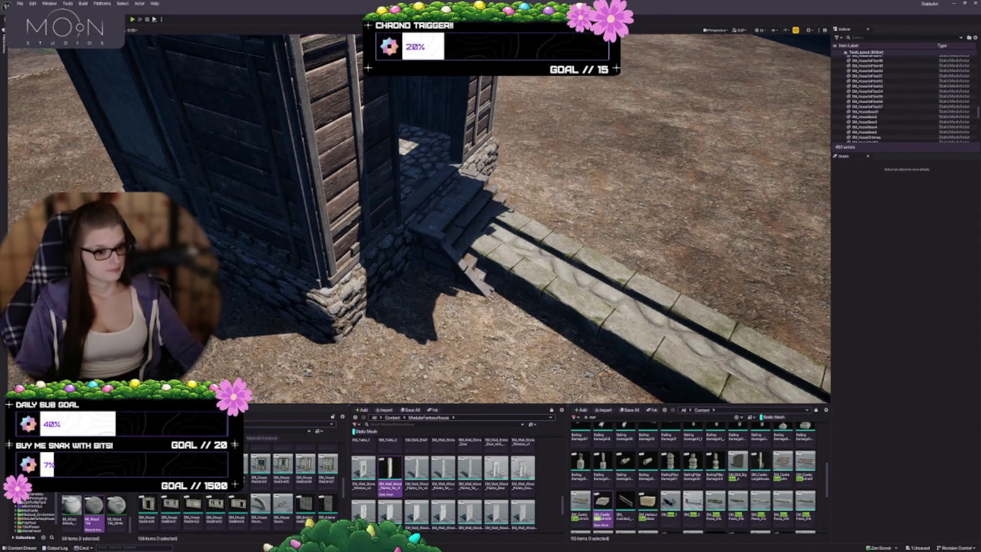
left_click_drag(504, 292, 504, 293)
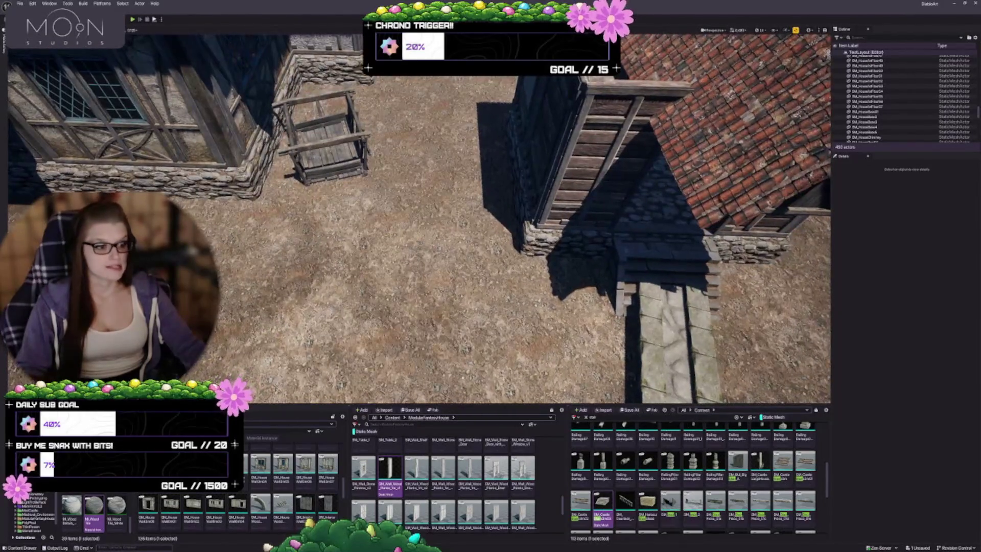
left_click_drag(470, 252, 471, 252)
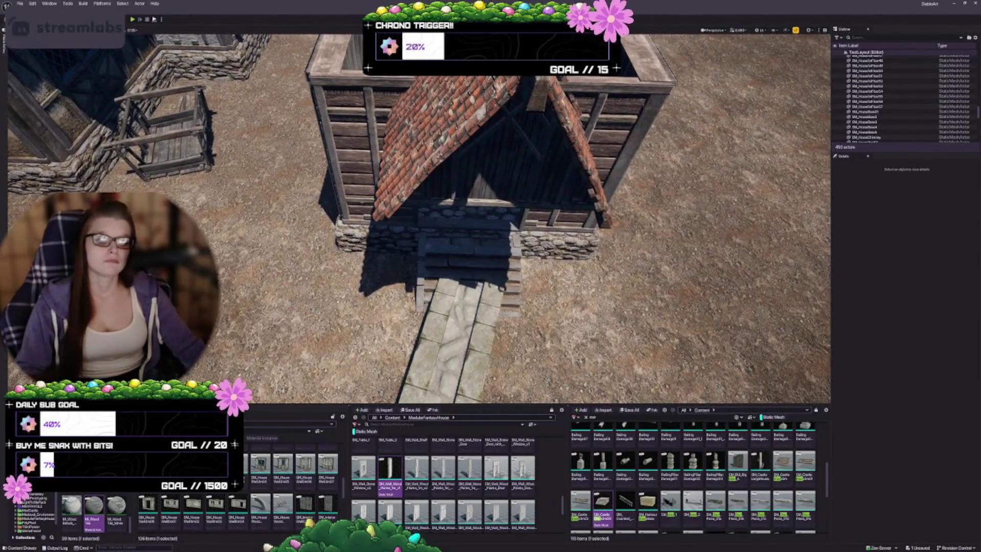
left_click(471, 252)
key("f")
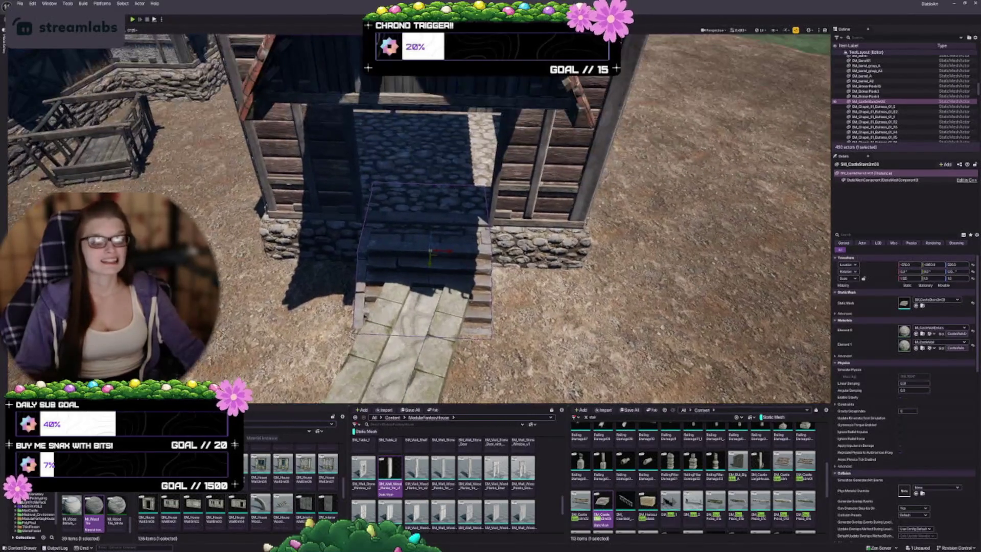
Select several house pieces with the stairs and frame the roof and house together.
left_click(307, 154, "ctrl")
key("f")
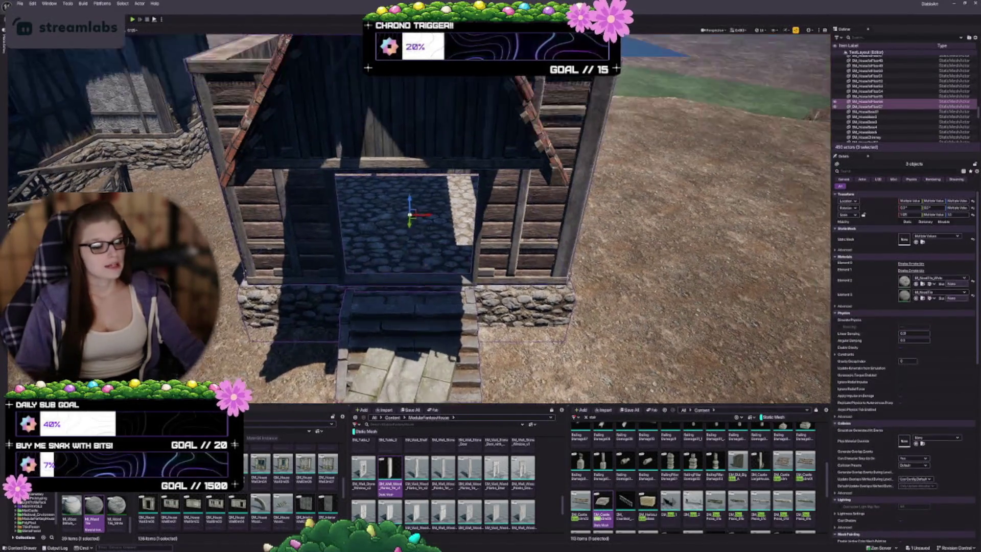
left_click(491, 230, "ctrl")
left_click_drag(491, 230, 491, 230)
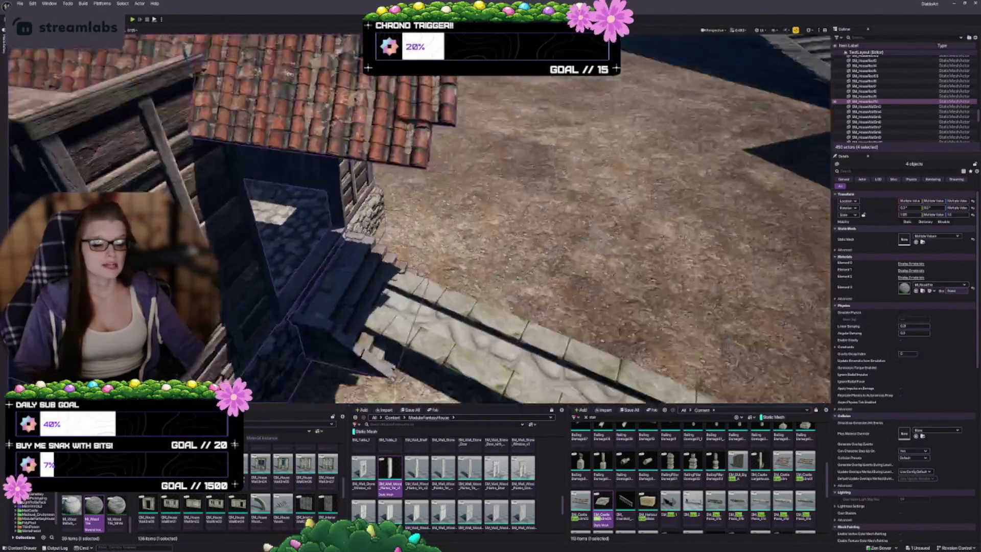
key("f")
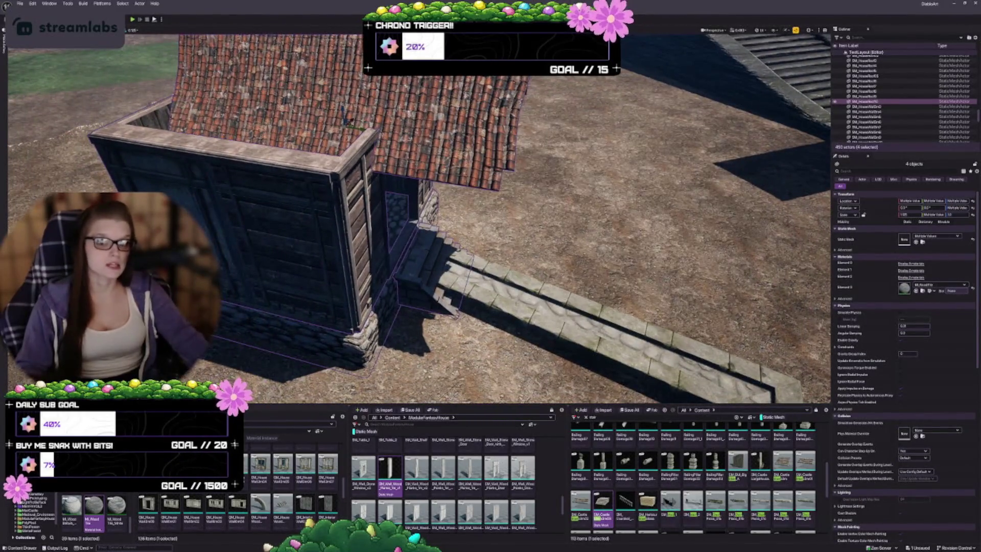
key("f")
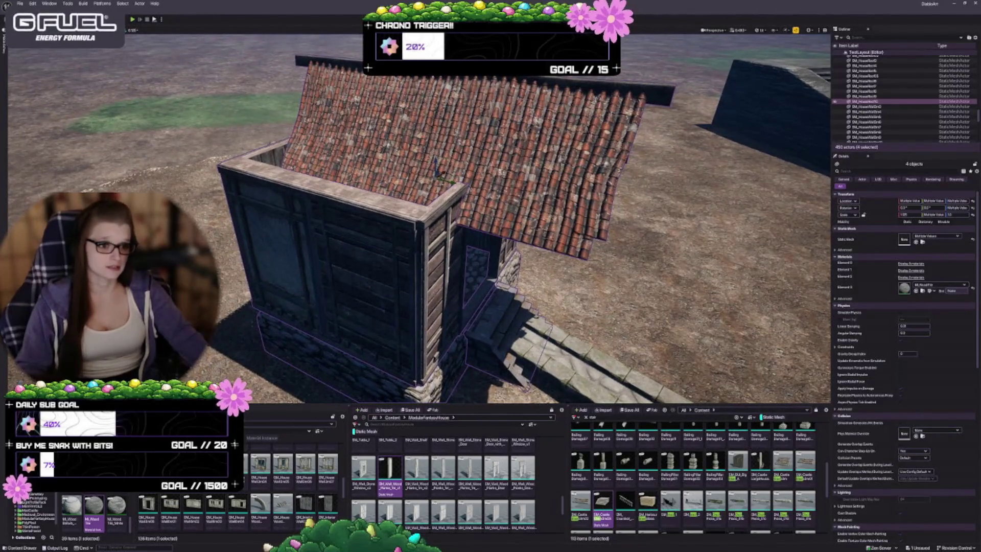
mouse_move(437, 162)
left_mouse_down()
mouse_move(450, 195)
mouse_move(434, 228)
mouse_move(406, 223)
left_mouse_up()
key("Escape")
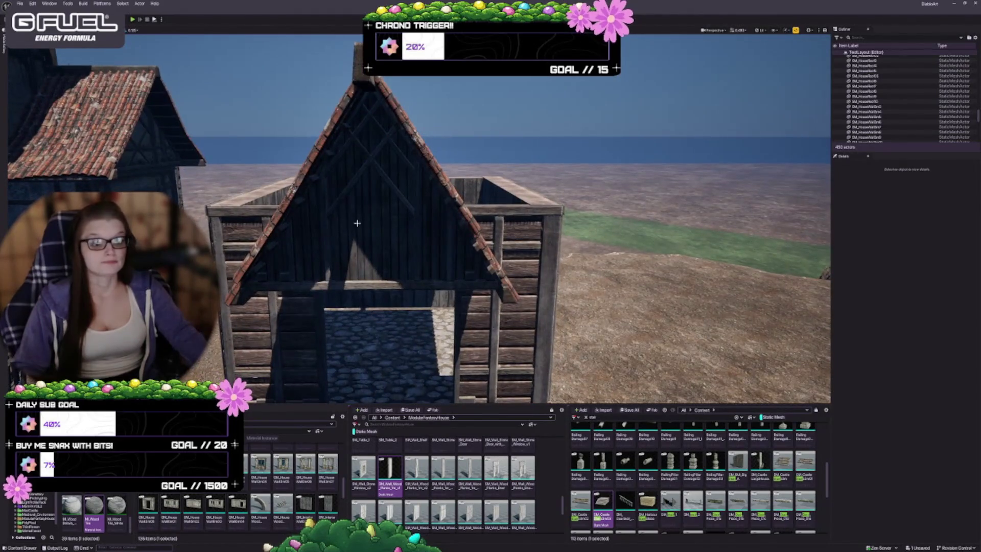
Inspect the porch roof mesh, then tilt the view toward the door and steps.
left_click(388, 217)
scroll(388, 217, "down", 3)
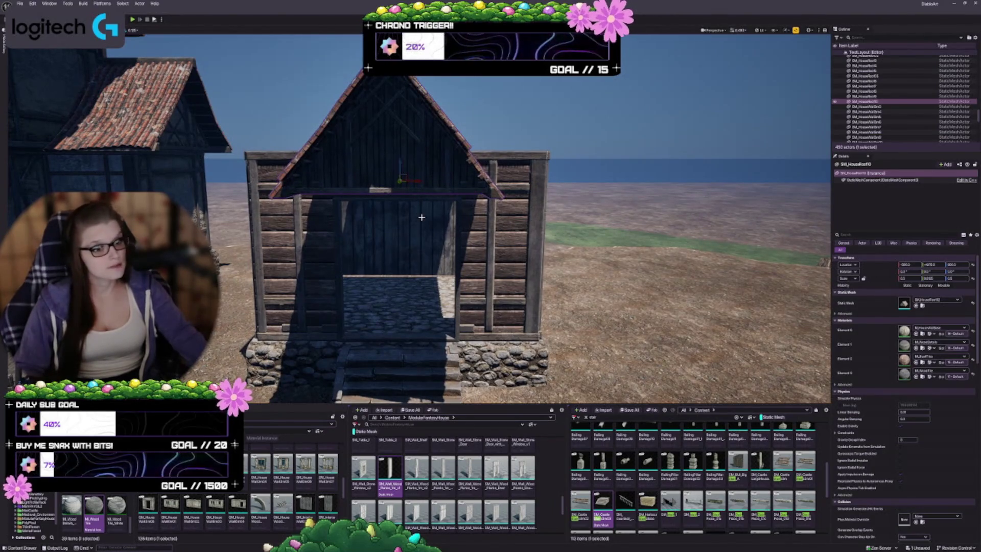
key("Escape")
left_click_drag(400, 166, 400, 204)
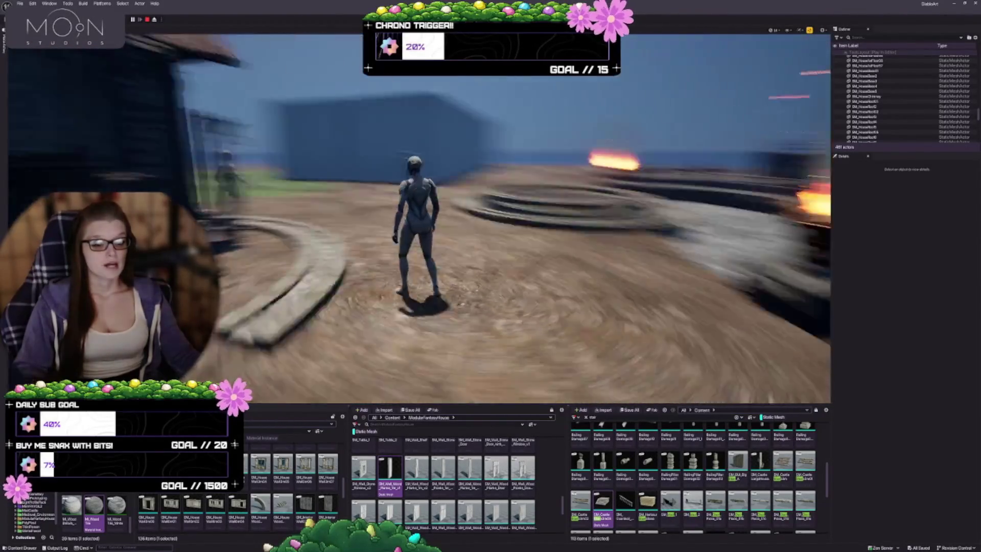
Run the character across the round grate and past the stone ring toward the houses.
key("w")
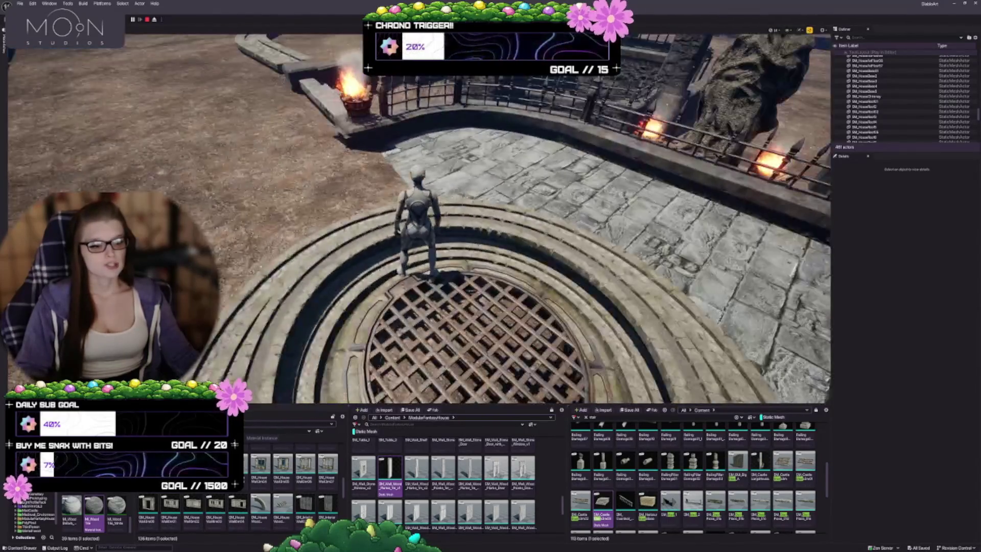
key("w")
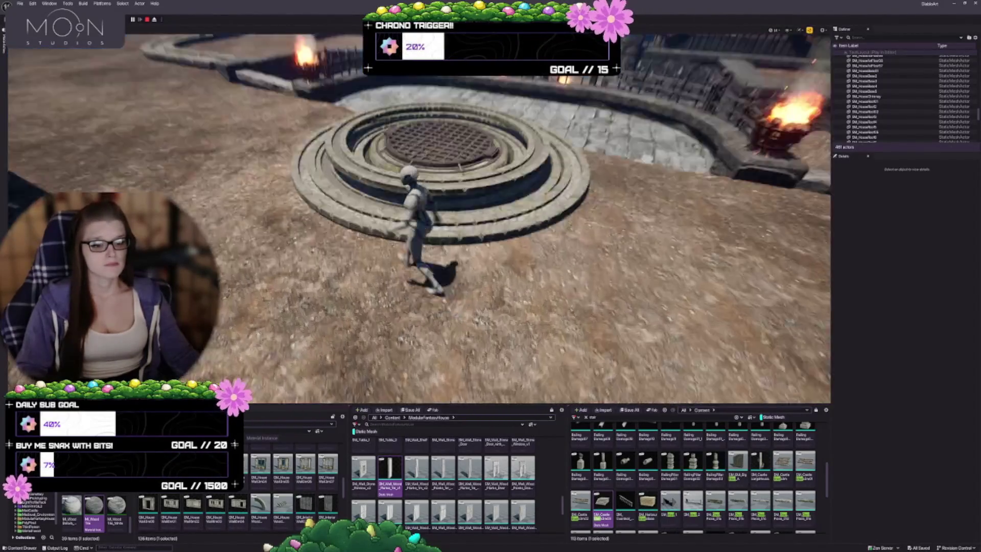
key("w")
key("w")
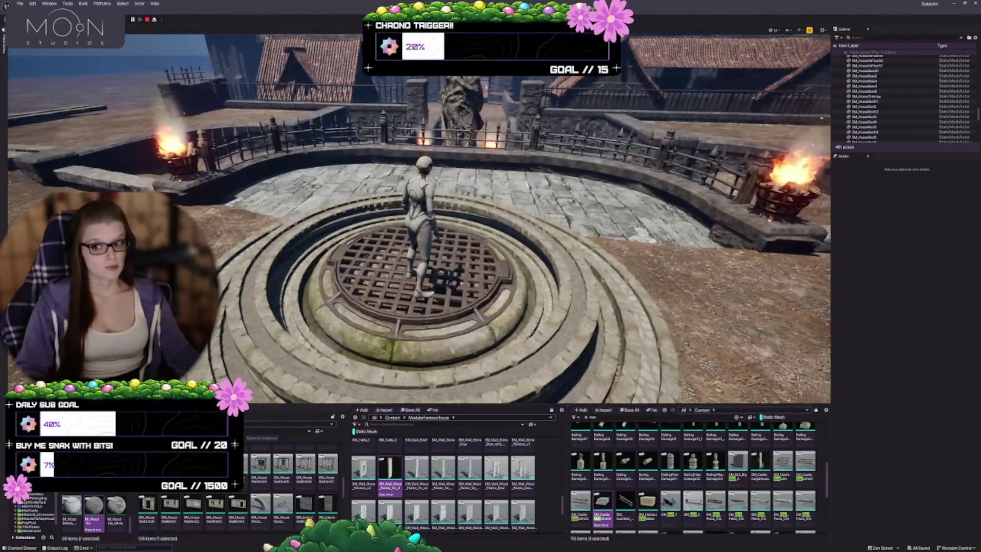
key("w")
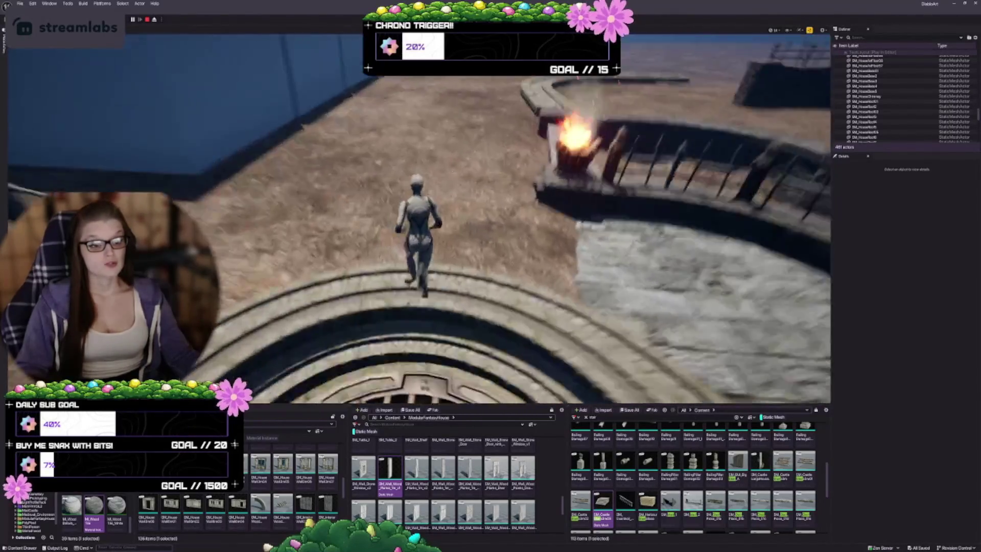
key("w")
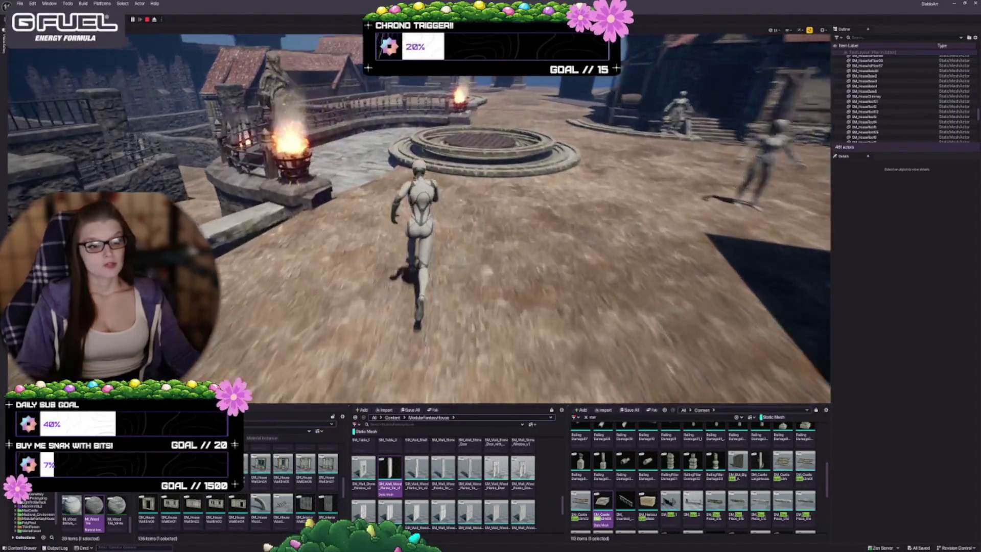
key("w")
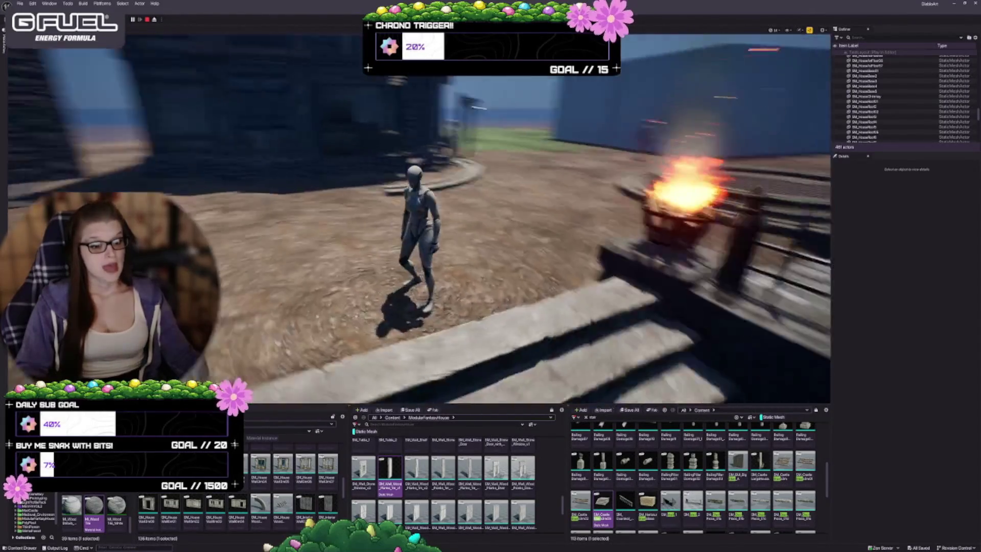
key("w")
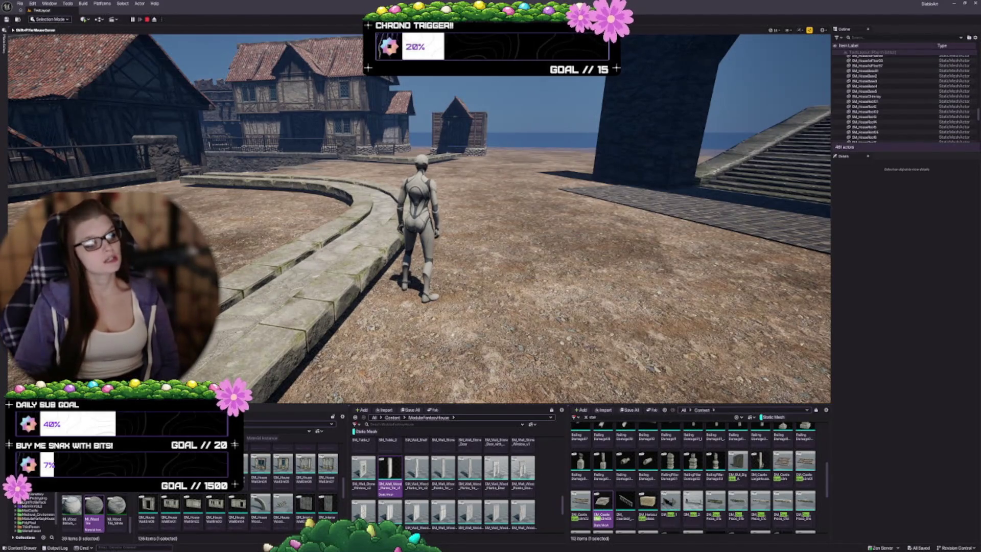
Run and walk the character along the stone path, jumping once, toward the timber house.
key("w")
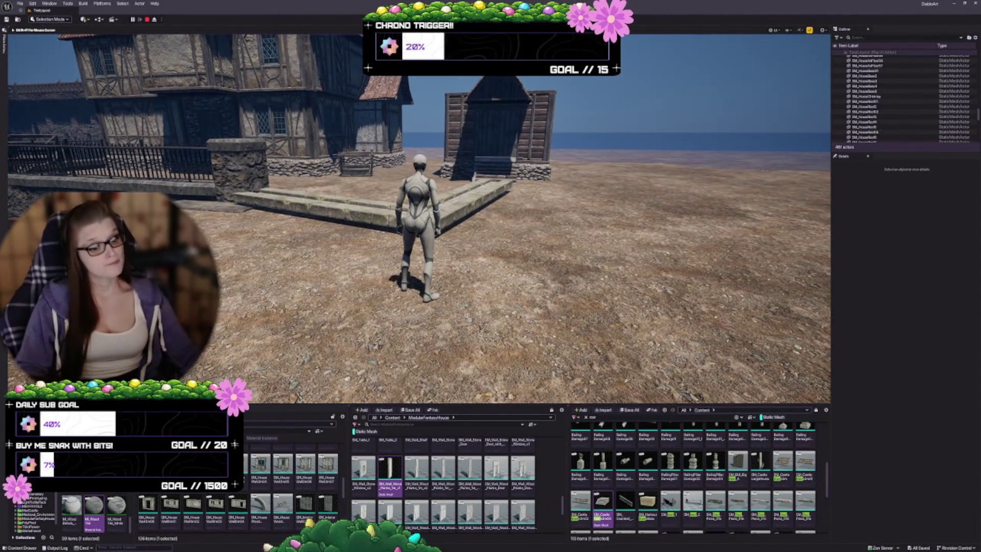
key("w")
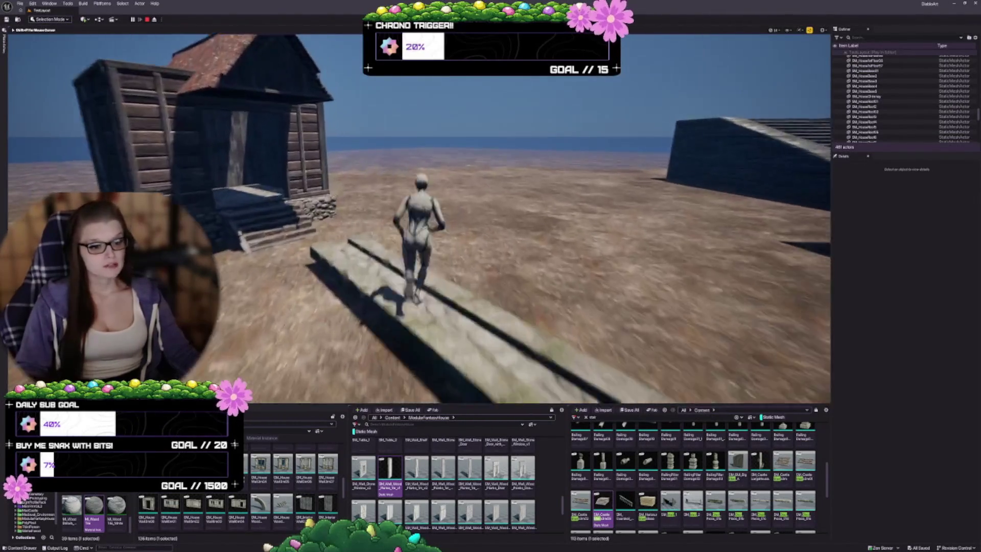
key("s")
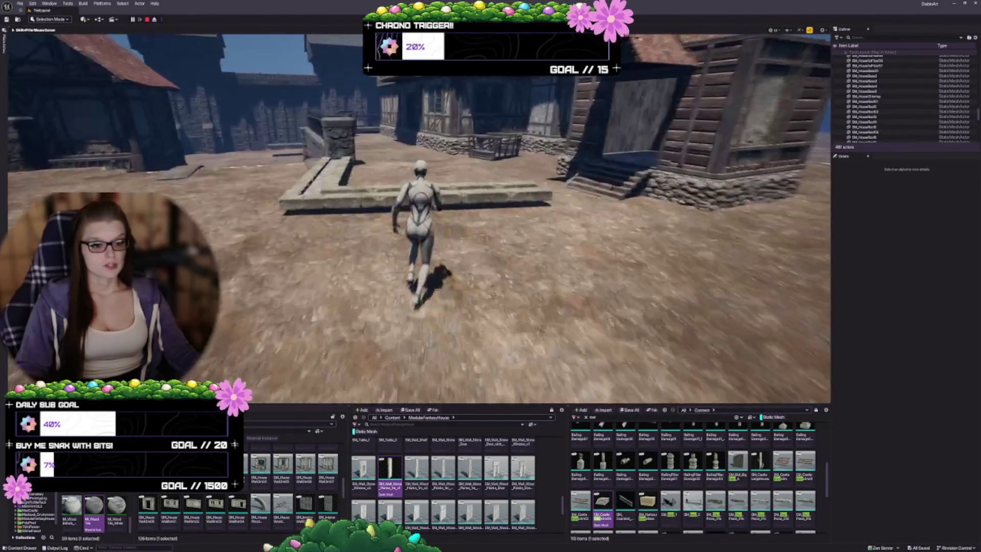
key("space")
key("w")
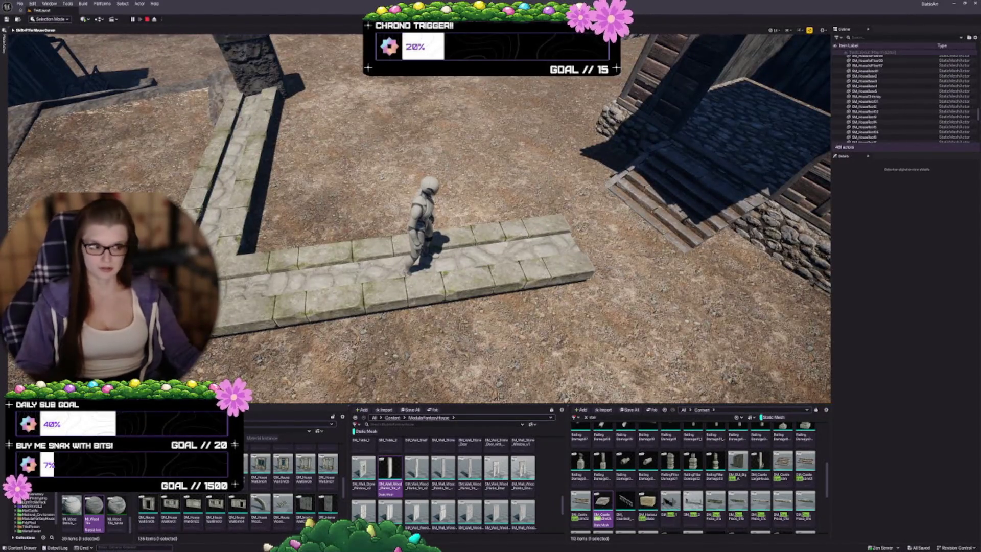
key("w")
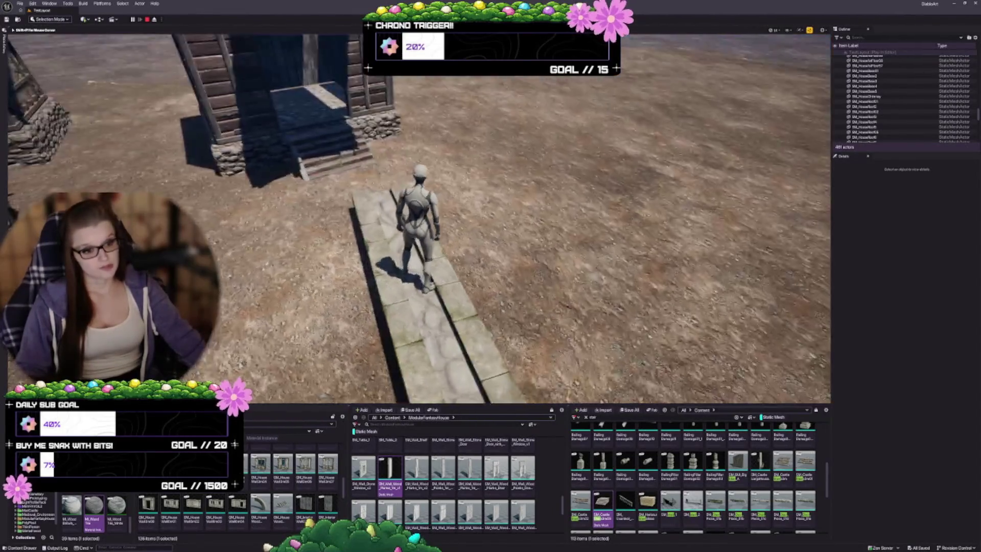
key("w")
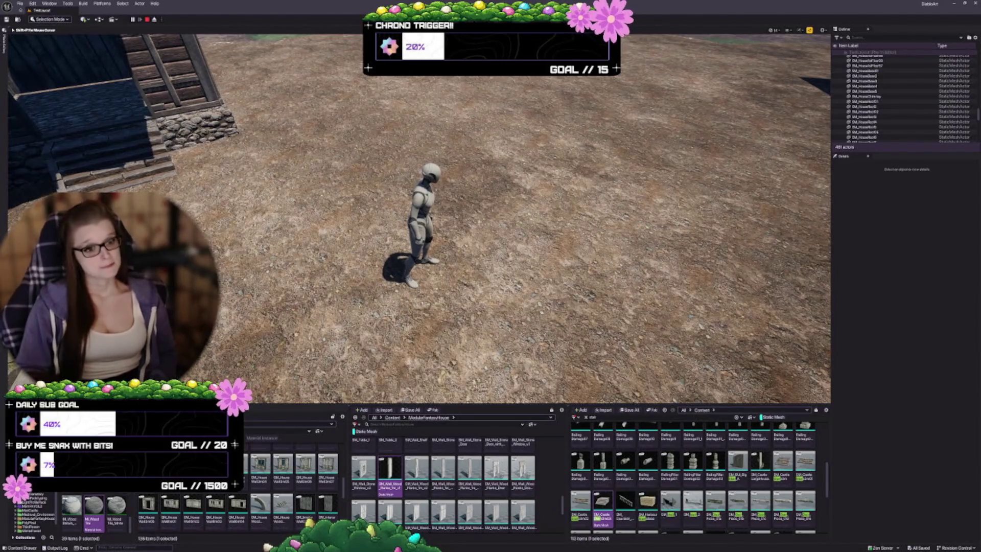
key("w")
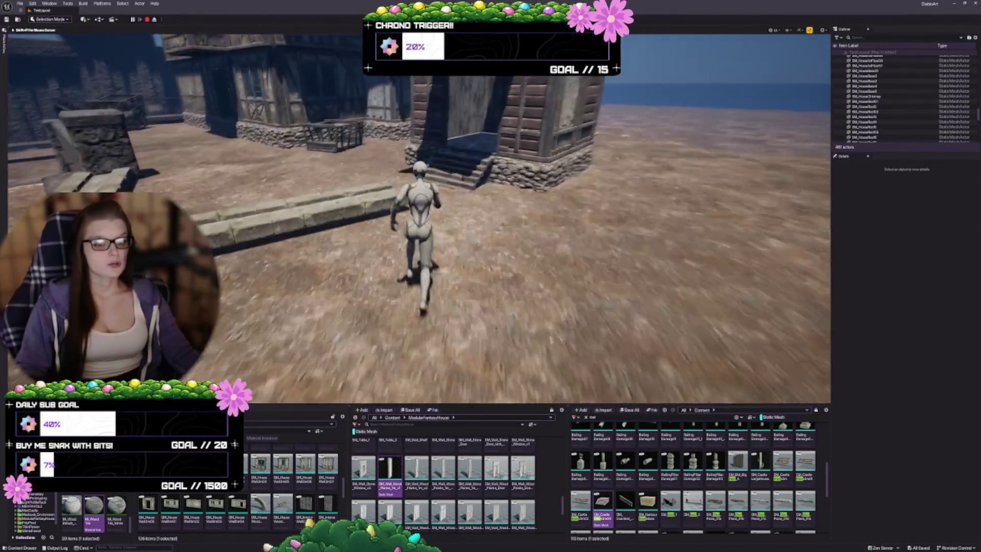
key("w")
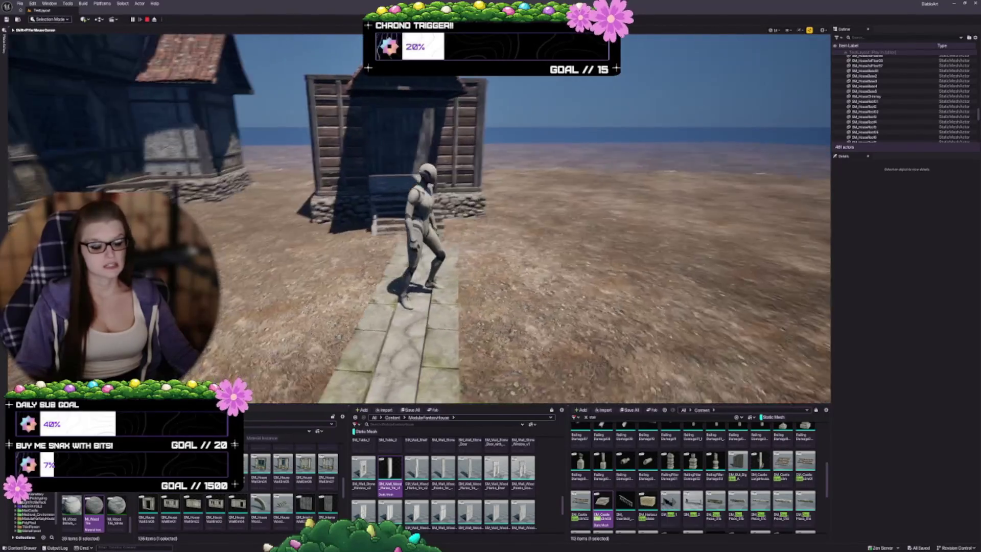
Stop the play session and bring the view round to the house's entrance steps.
key("Escape")
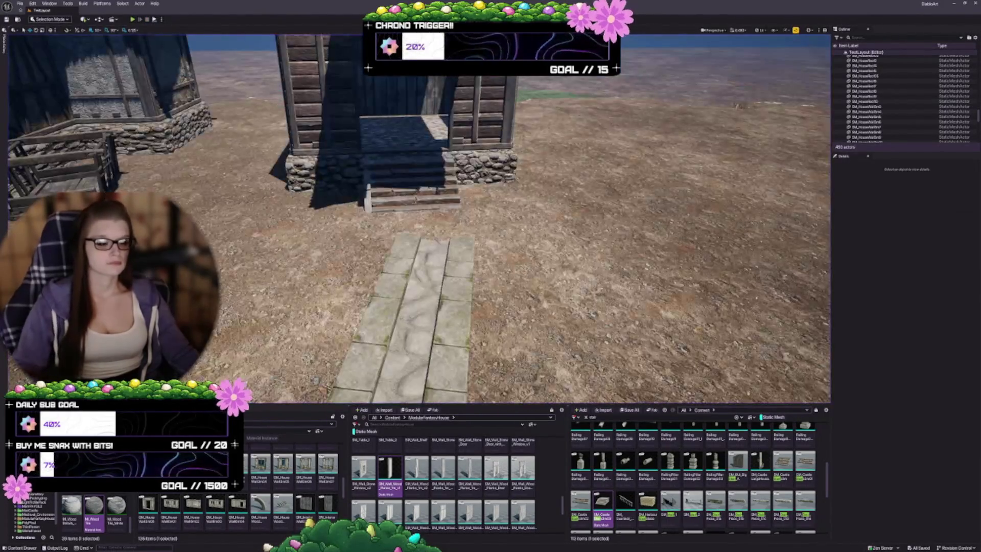
key("Left")
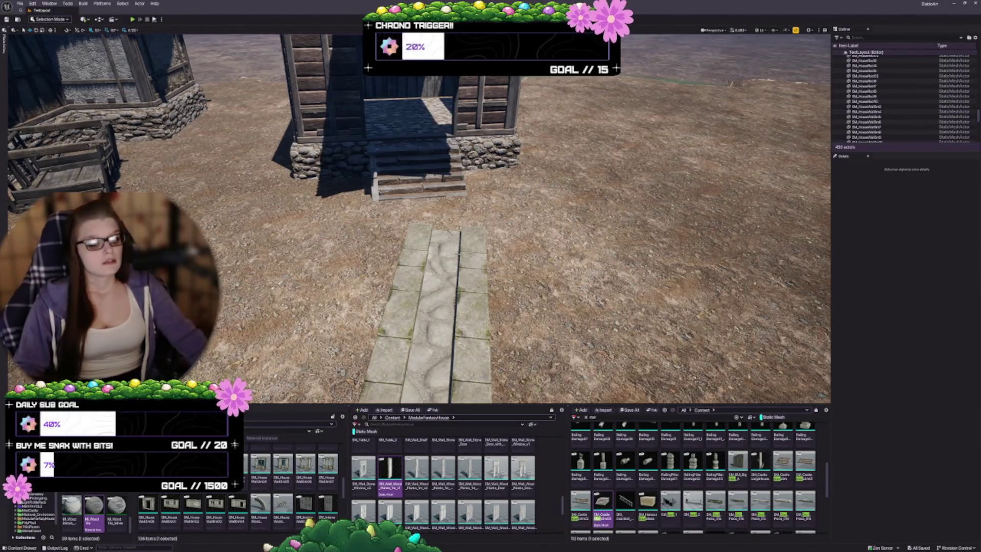
key("Left")
key("Left")
key("Left")
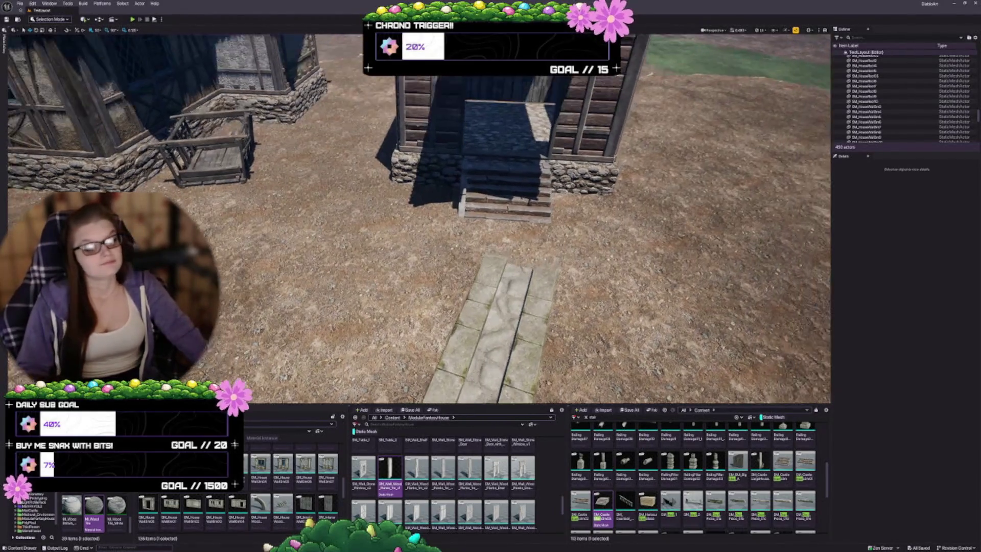
key("Up")
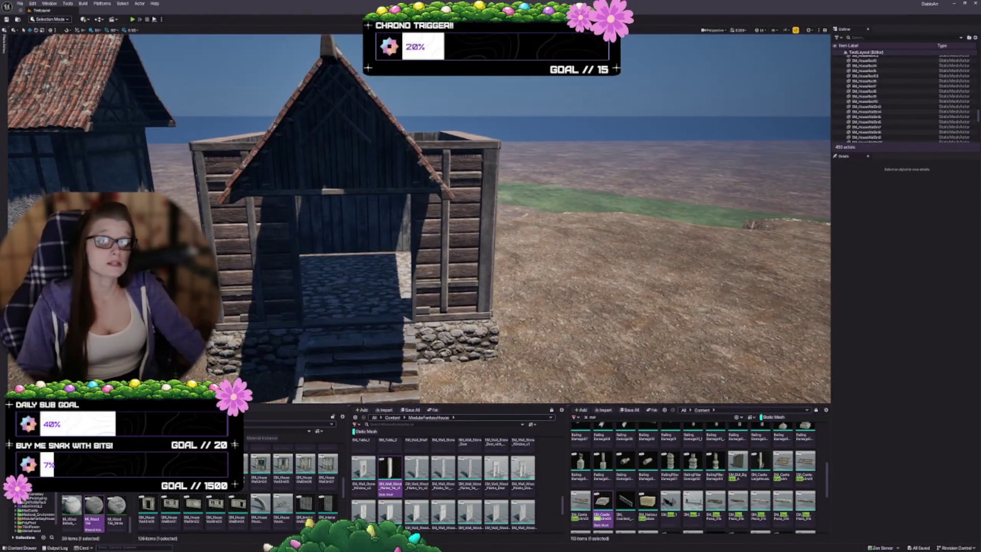
key("Left")
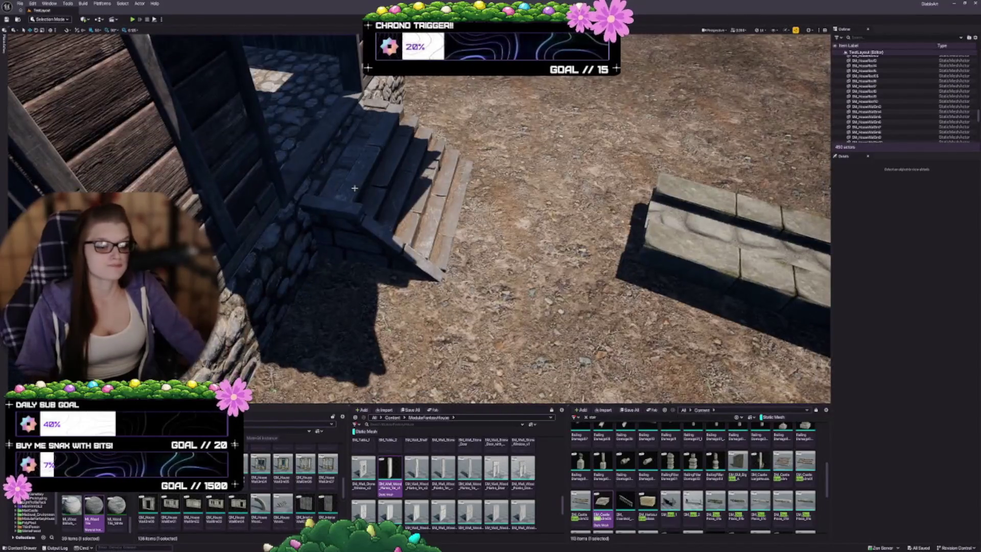
Push the stone entrance steps back against the foundation.
left_click(355, 188)
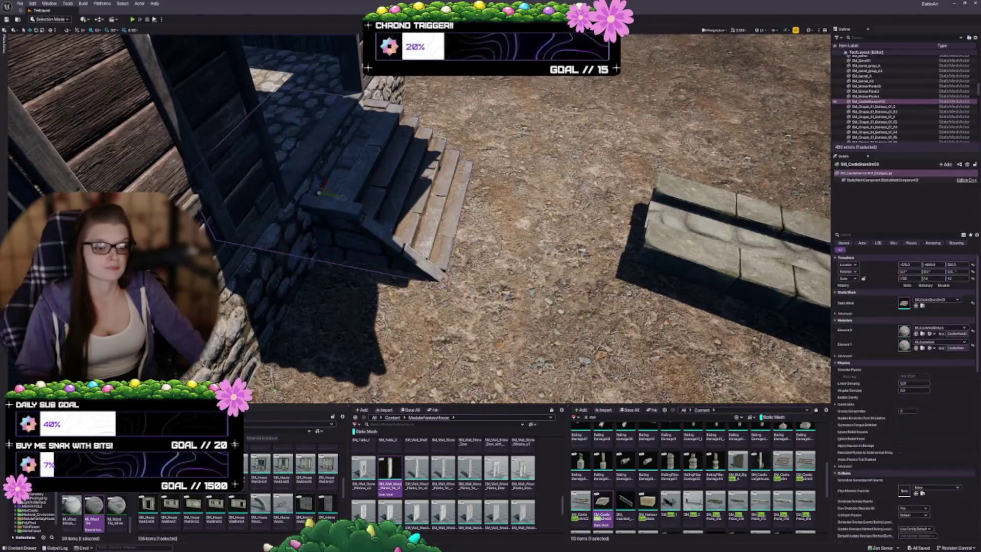
key("Left")
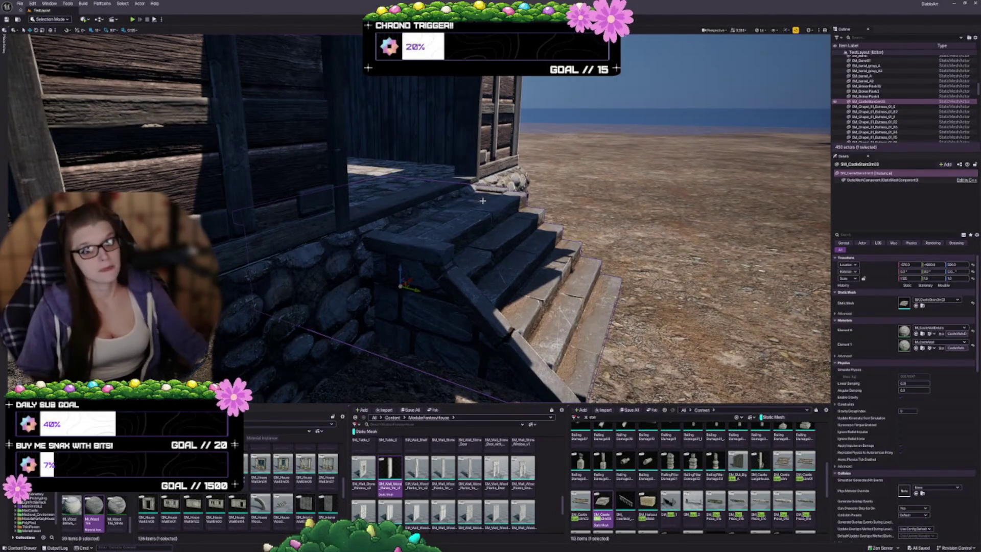
key("Left")
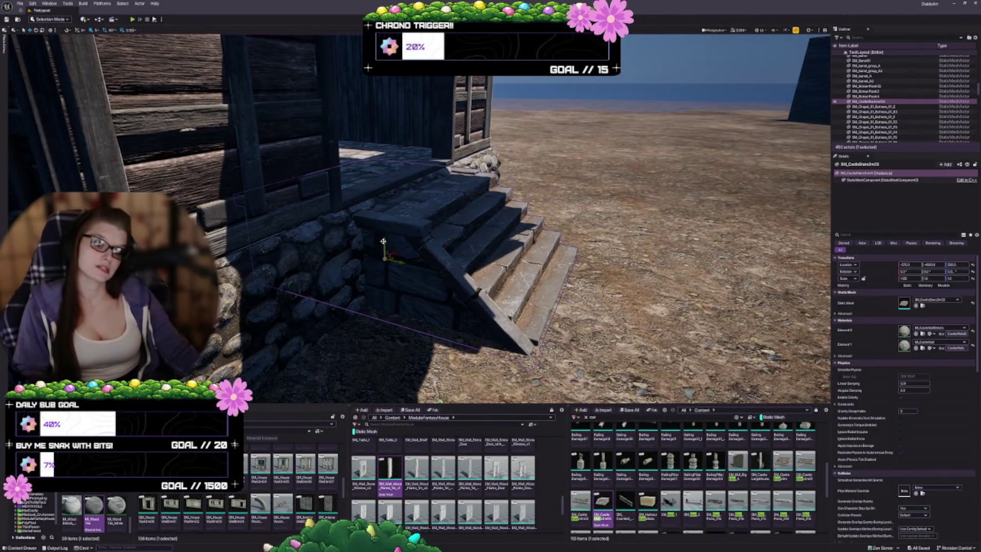
left_click_drag(384, 241, 381, 238)
key("w")
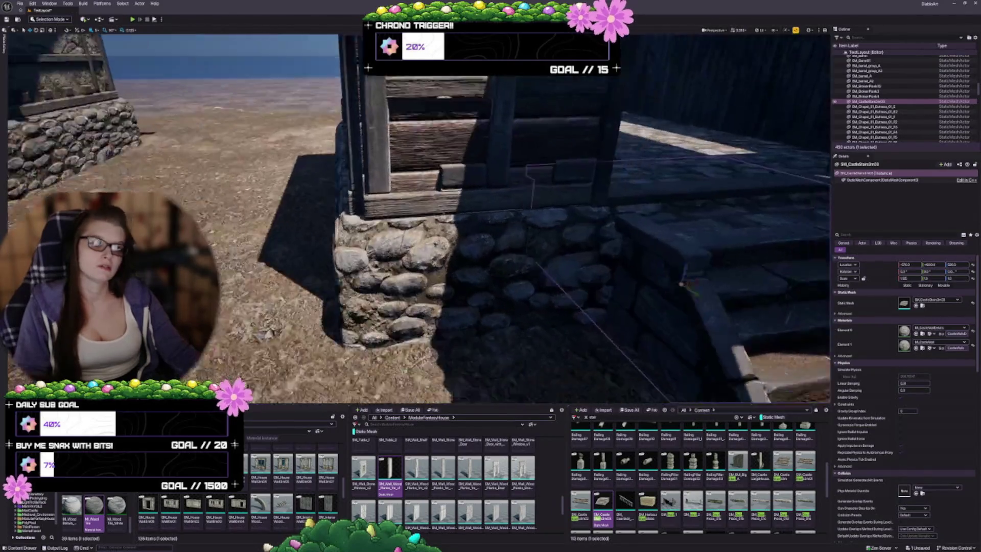
key("s")
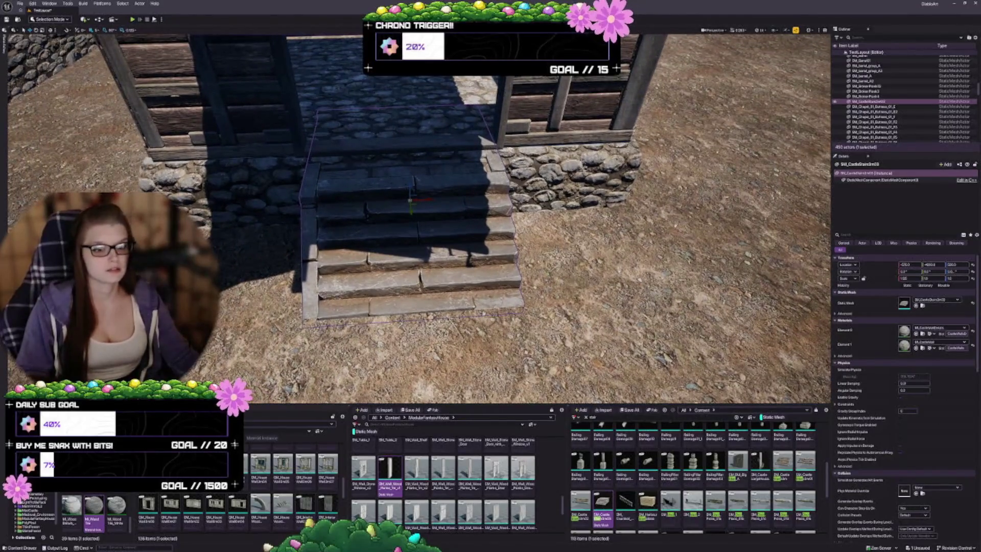
Widen the stone steps to match the doorway and inspect their edges from the right.
left_click_drag(427, 199, 439, 200)
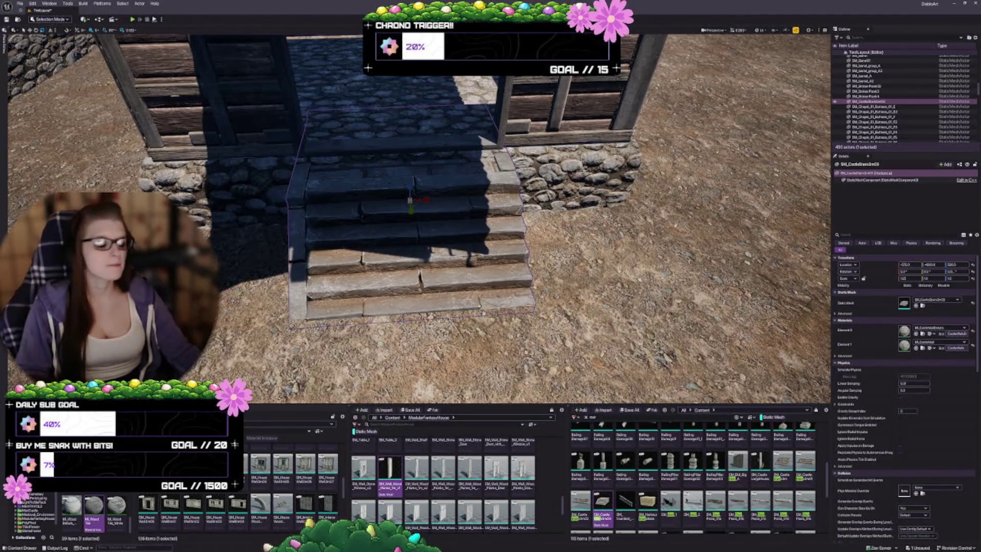
mouse_move(442, 244)
left_mouse_down()
mouse_move(499, 234)
mouse_move(400, 246)
mouse_move(302, 230)
mouse_move(276, 250)
mouse_move(317, 240)
mouse_move(307, 240)
mouse_move(330, 254)
mouse_move(261, 174)
mouse_move(235, 182)
left_mouse_up()
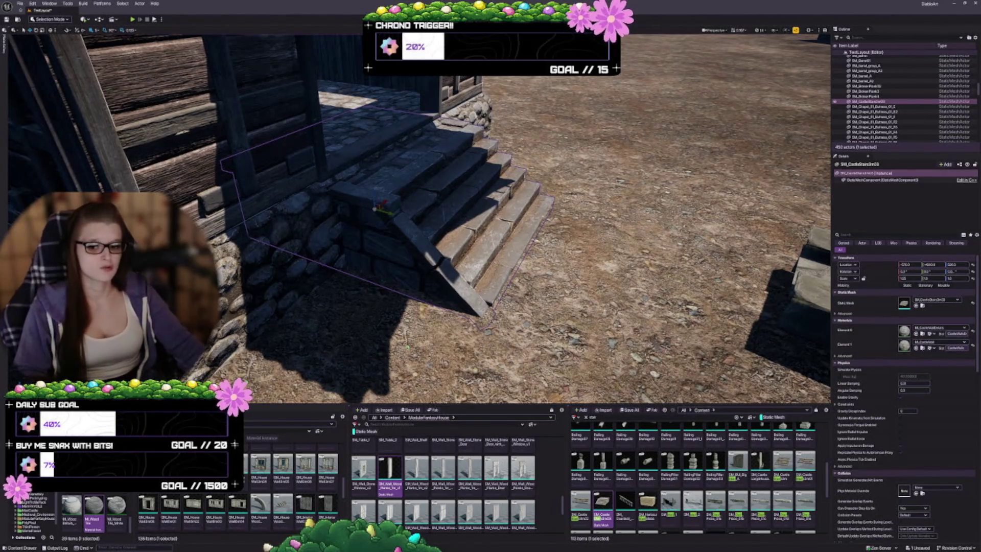
key("w")
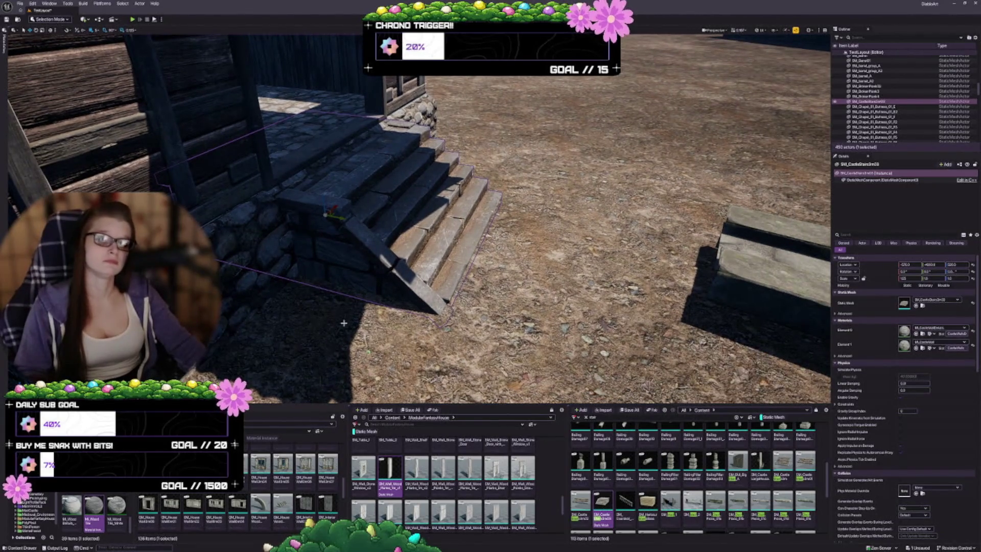
key("w")
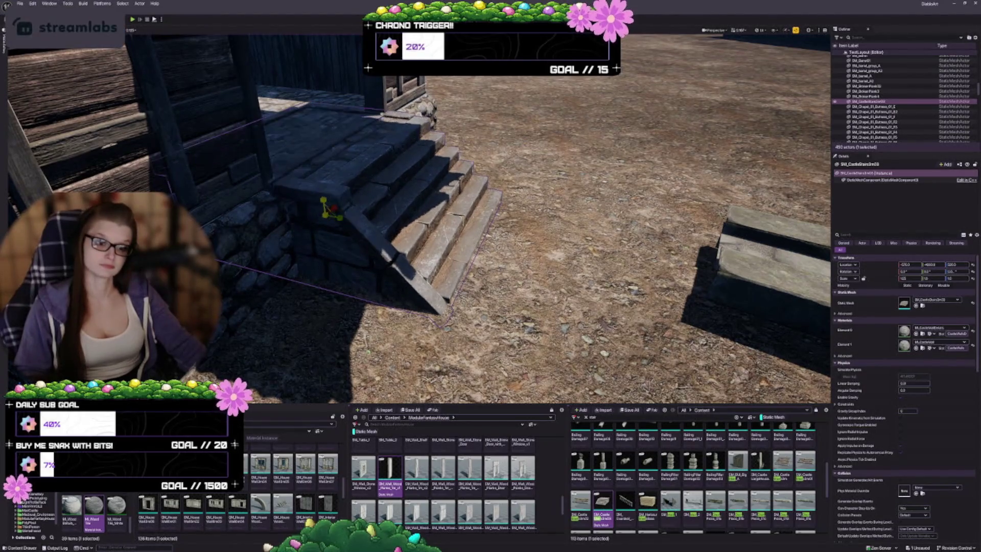
key("w")
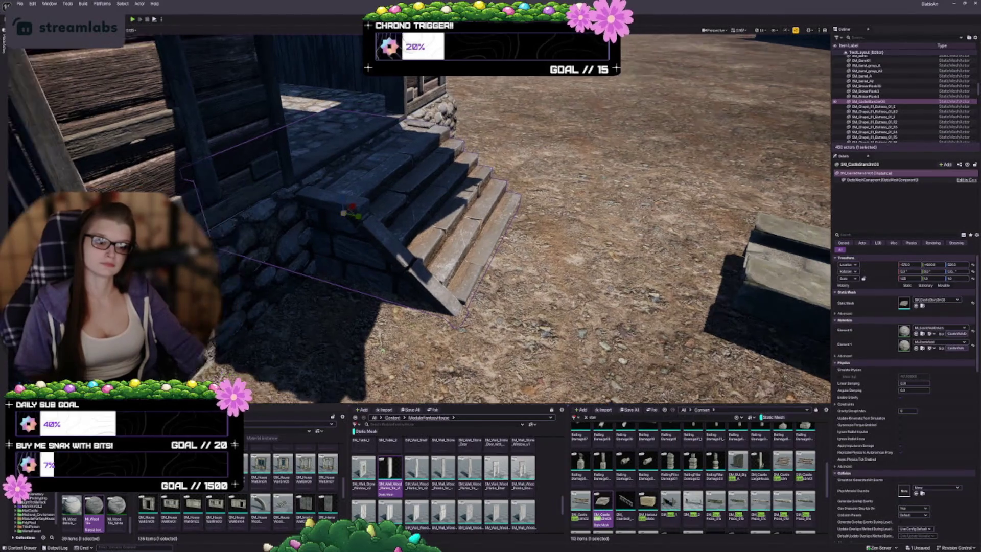
Deselect the steps and pull back to review the house front, foundation and steps.
key("s")
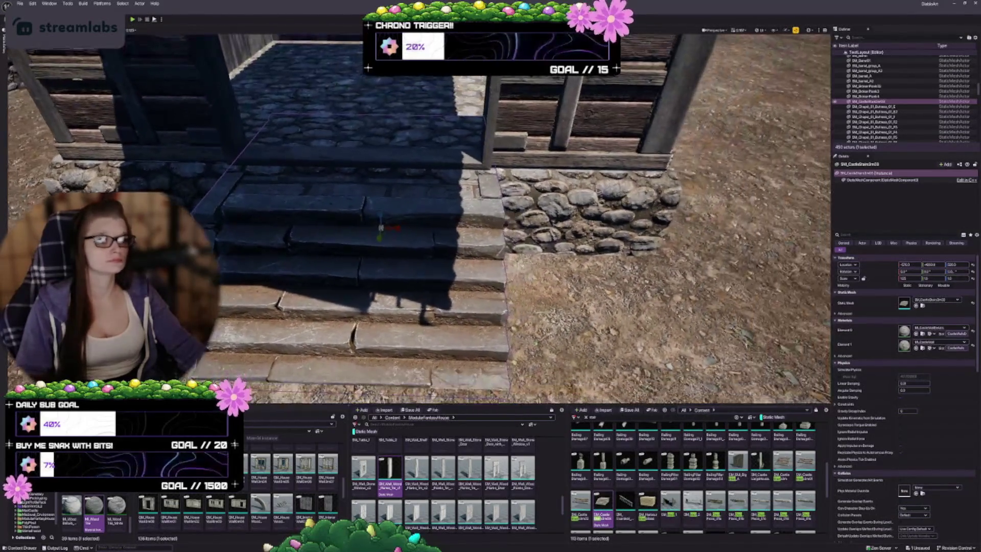
key("Escape")
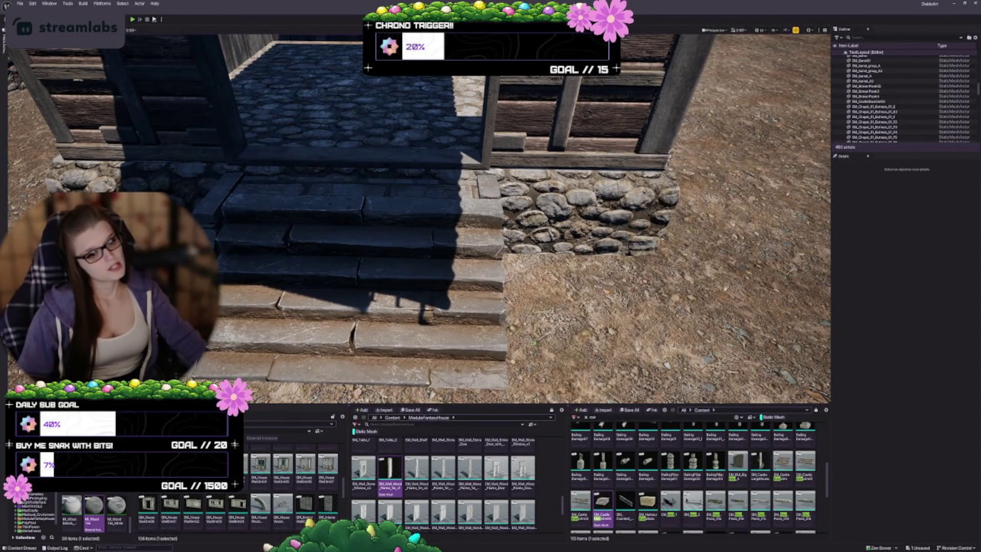
key("d")
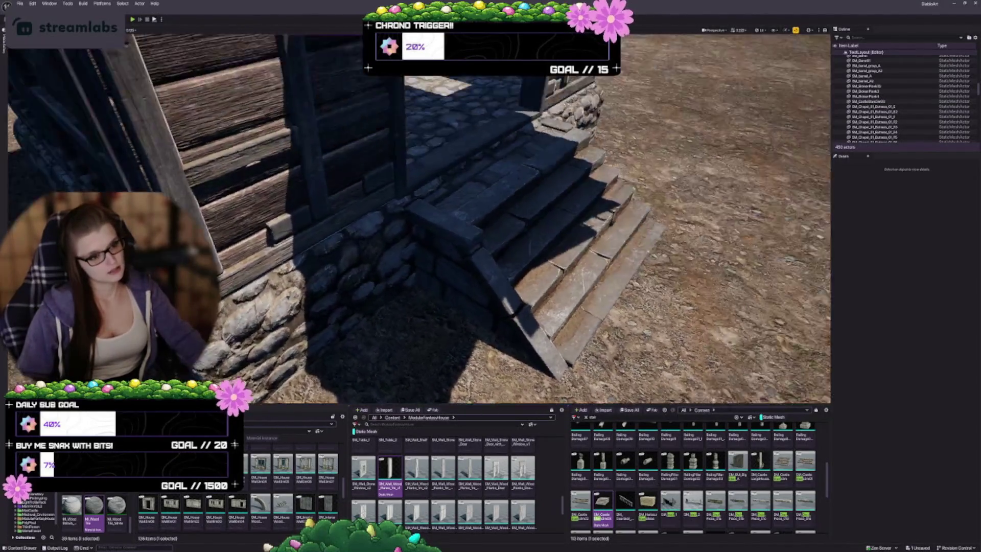
key("a")
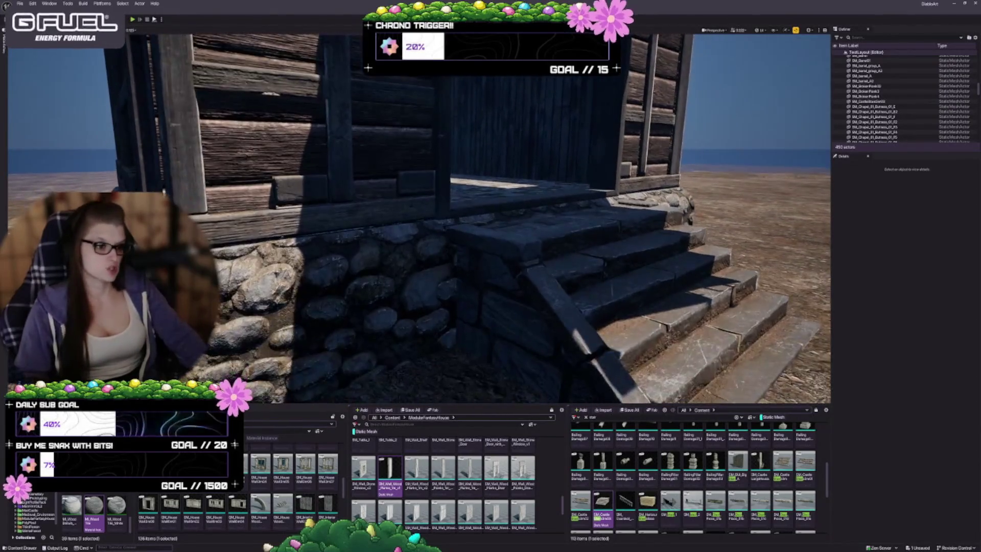
key("s")
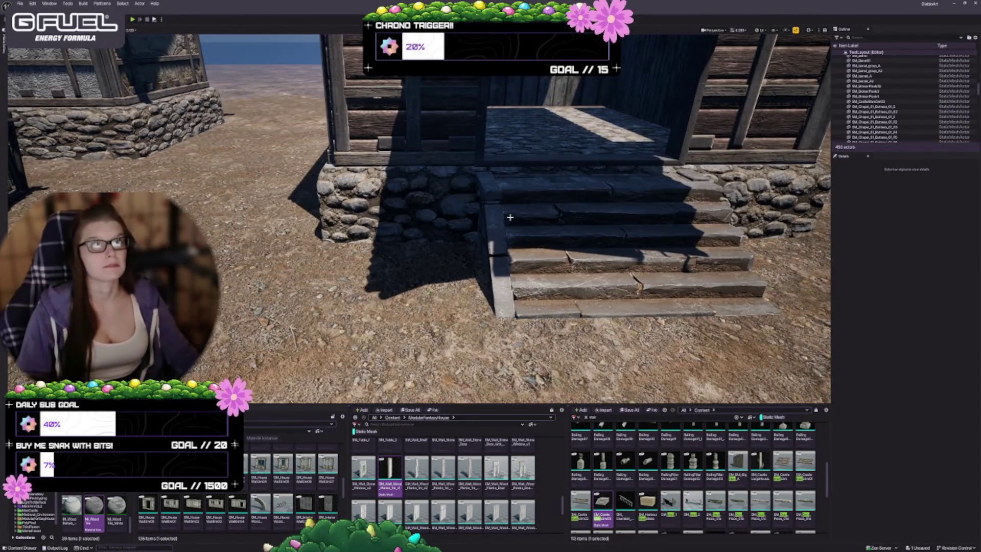
key("s")
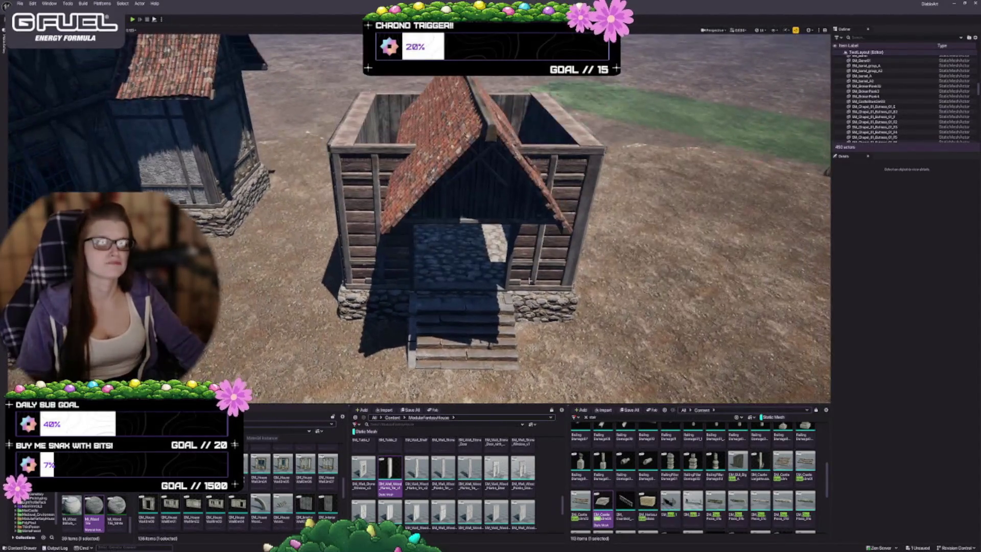
Duplicate the plank-walled floor piece and stack the copy directly on top of the house.
key("s")
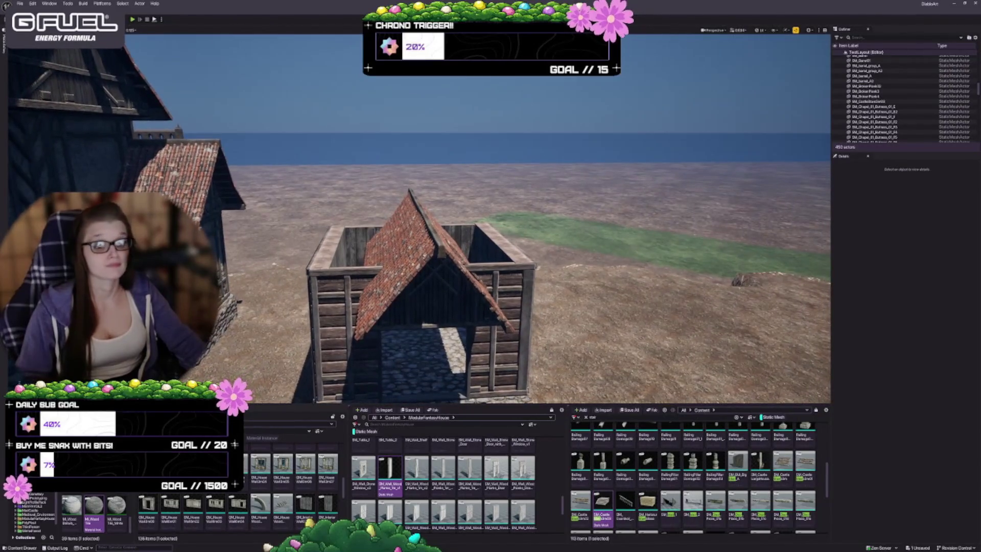
left_click(408, 351)
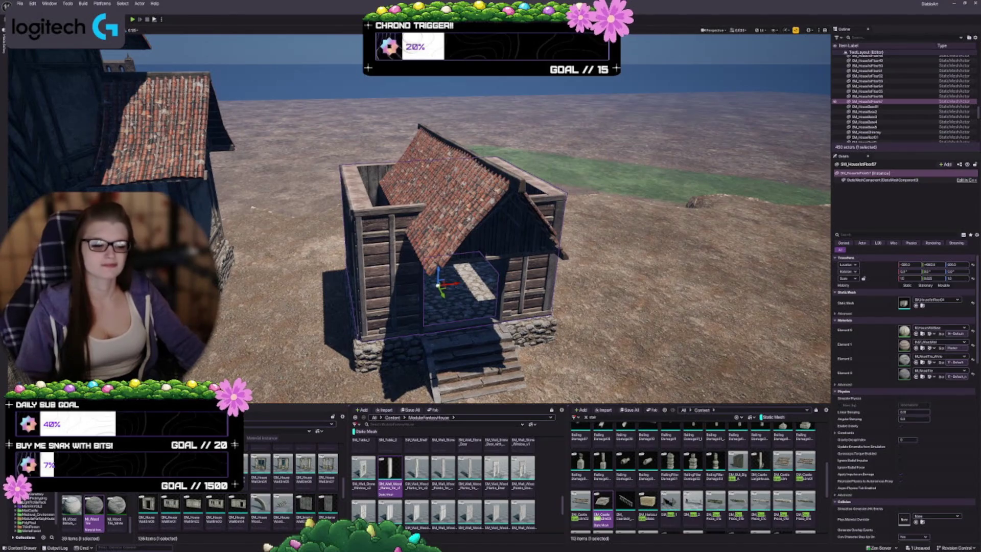
key("w")
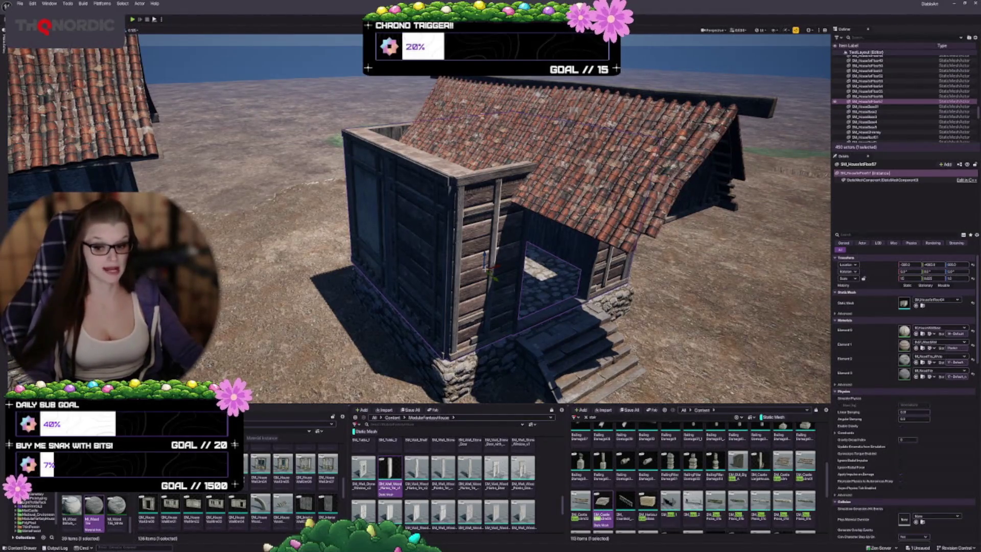
key("w")
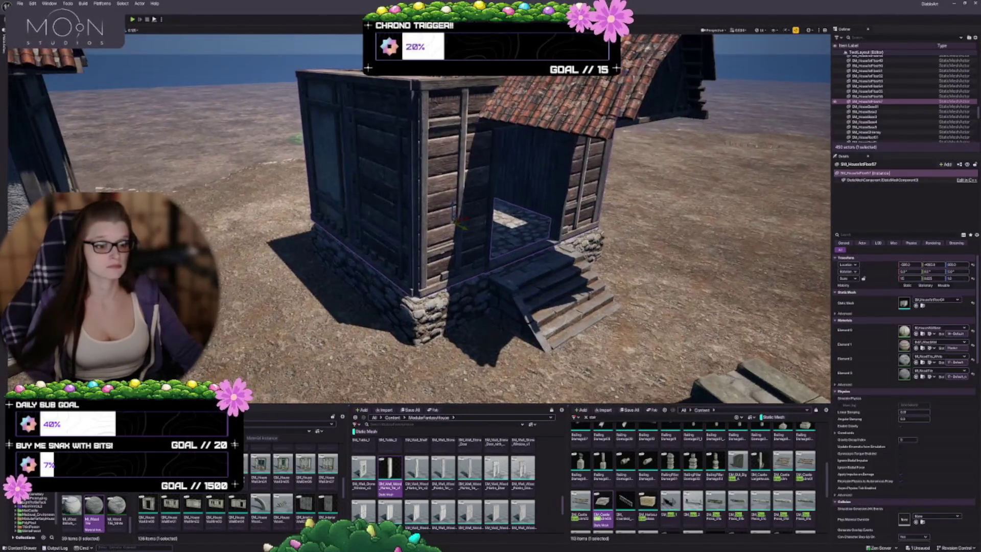
key("q")
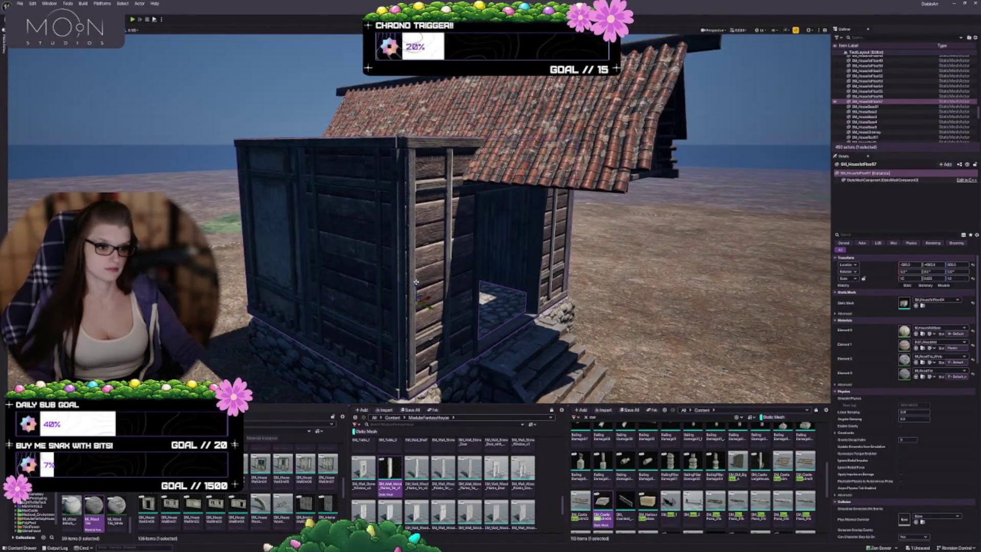
left_click_drag(423, 299, 424, 153)
key("e")
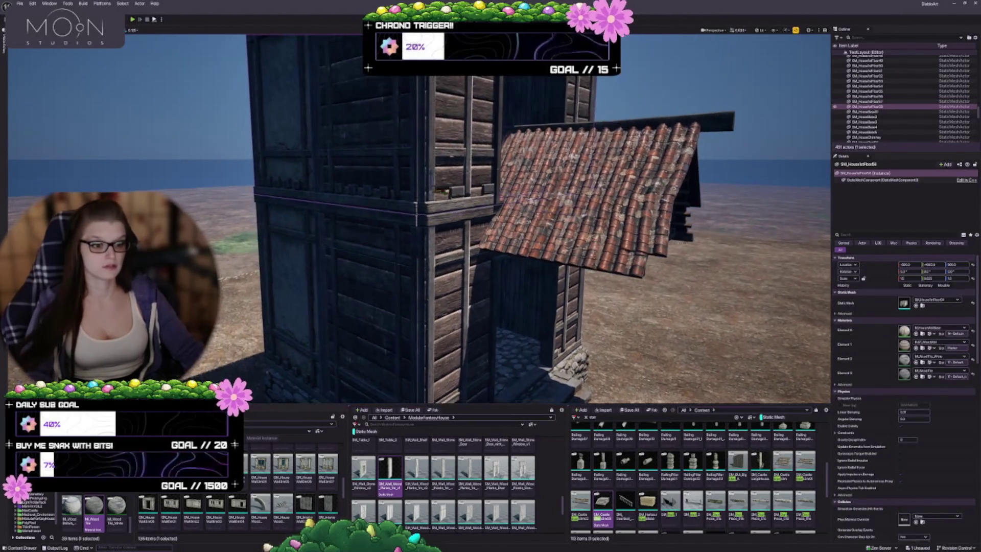
key("s")
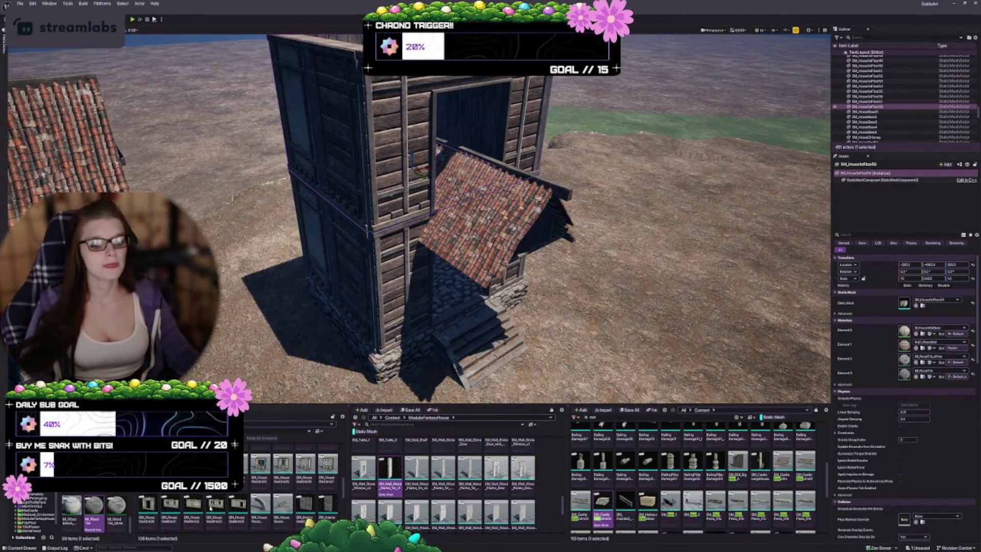
Try timber-frame and plaster-wall meshes on the upper floor, then revert it to plank walls.
scroll(263, 488, "up", 1)
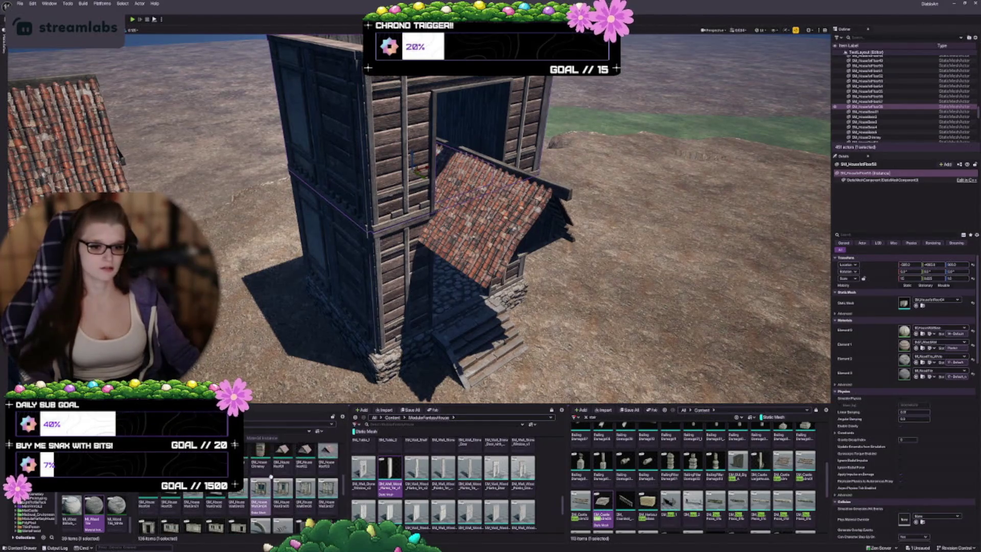
scroll(264, 490, "up", 1)
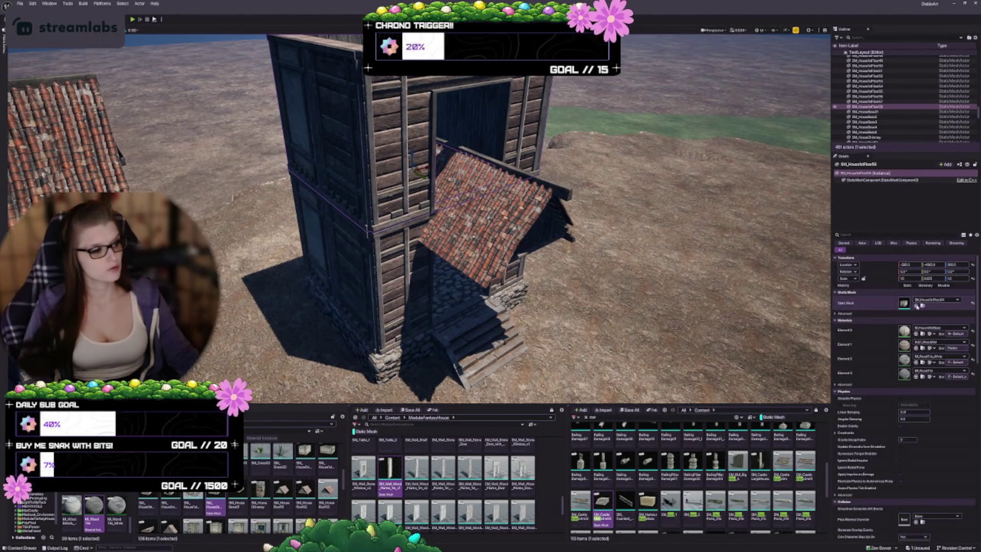
left_click(917, 305)
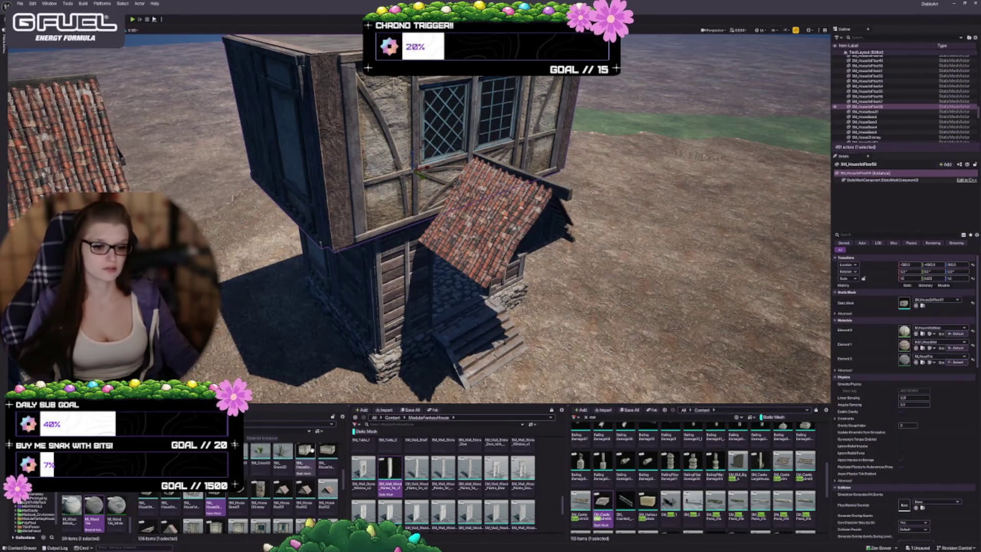
left_click(305, 460)
left_click(917, 306)
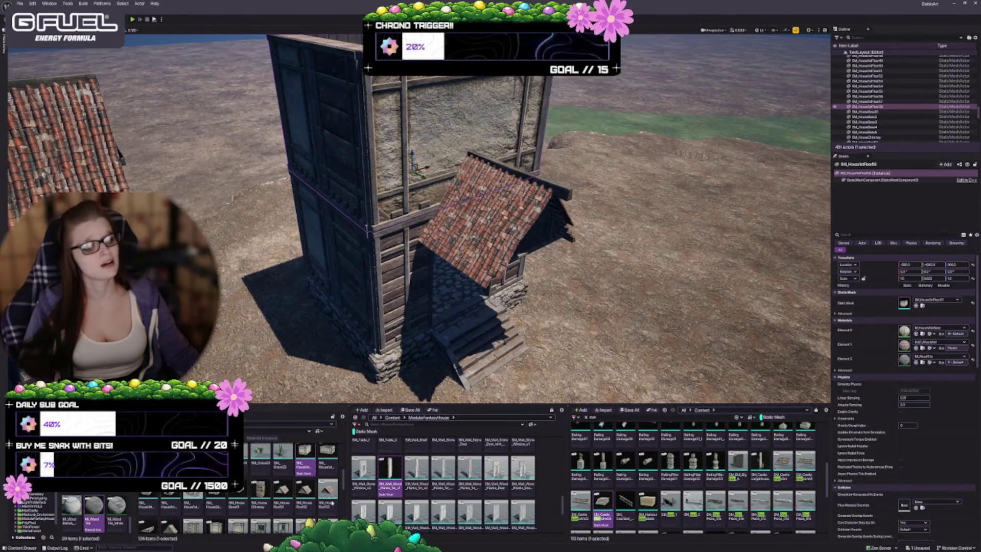
left_click(149, 503)
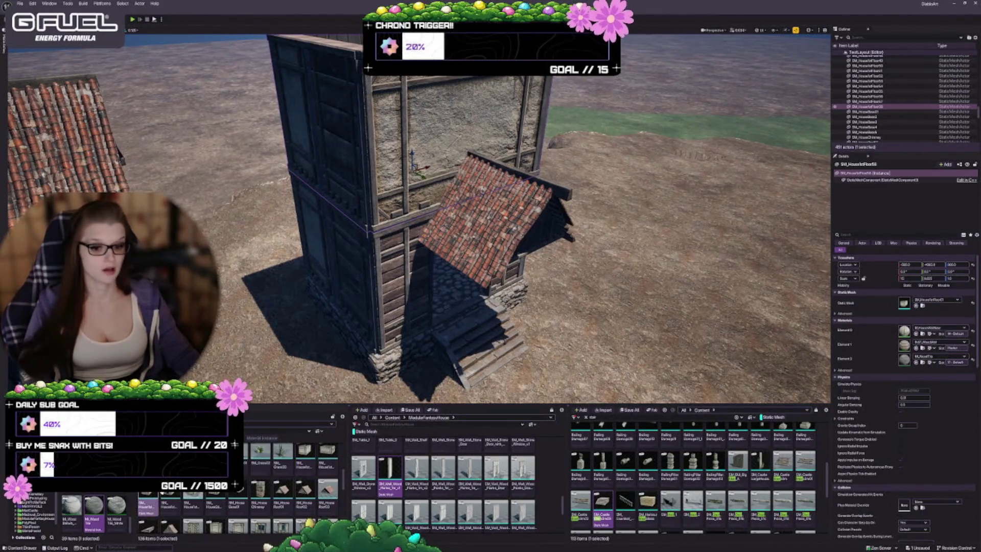
left_click(919, 306)
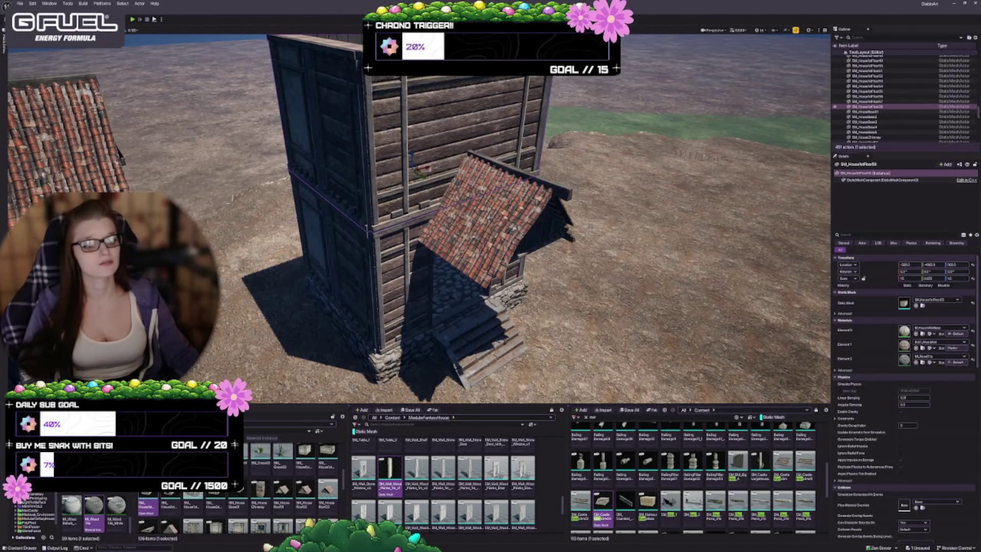
Apply the windowed timber-frame floor mesh to the upper storey.
left_click_drag(419, 219, 327, 235)
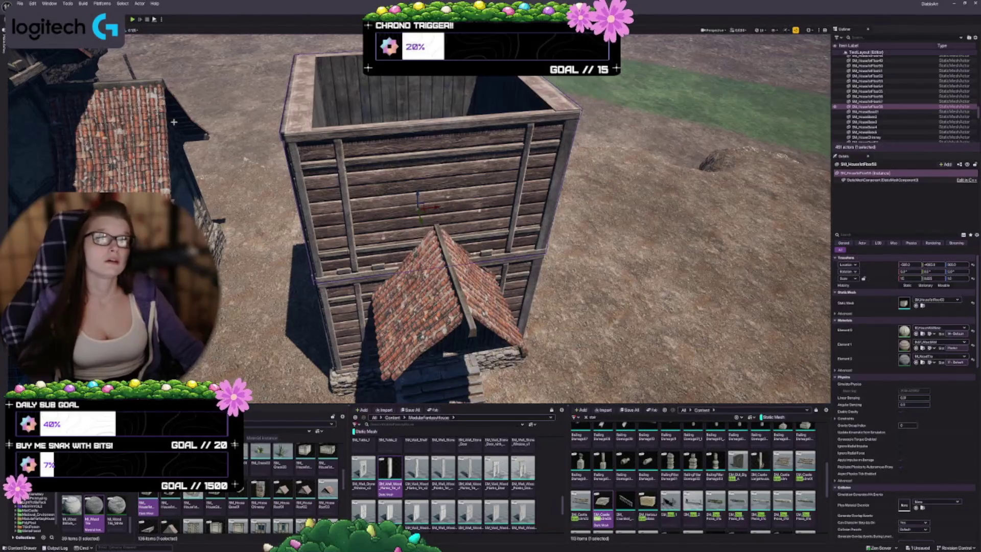
scroll(307, 481, "down", 1)
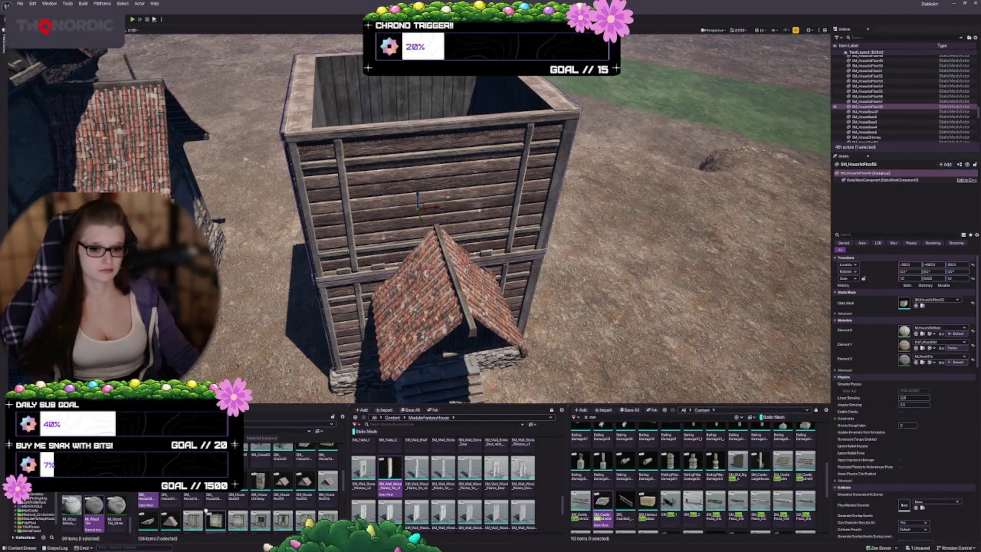
scroll(210, 511, "up", 1)
left_click(215, 503)
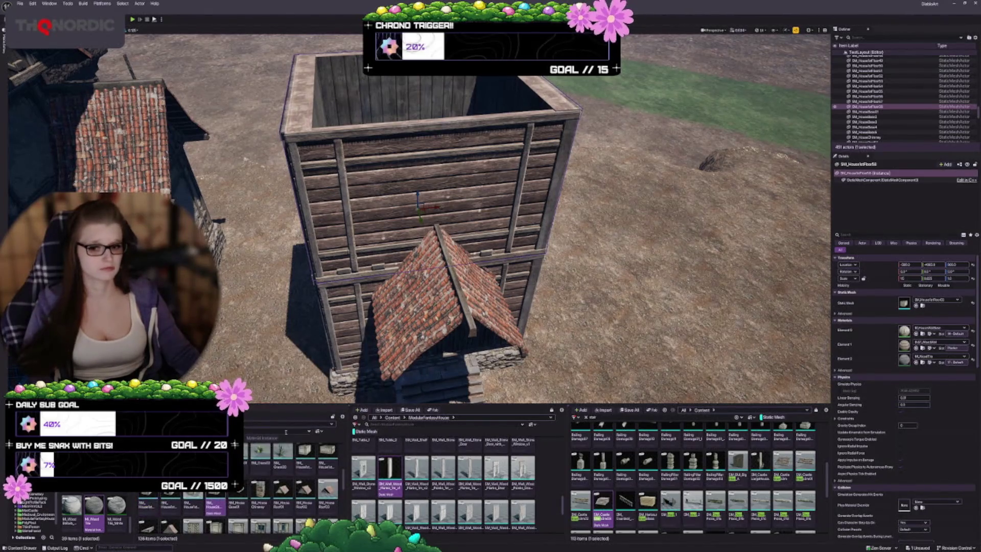
left_click(916, 305)
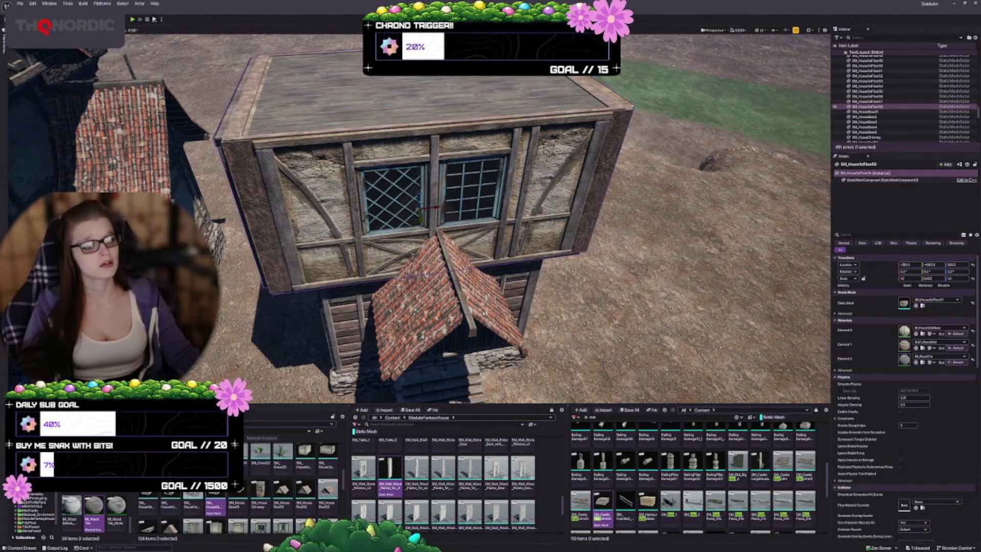
scroll(571, 281, "up", 5)
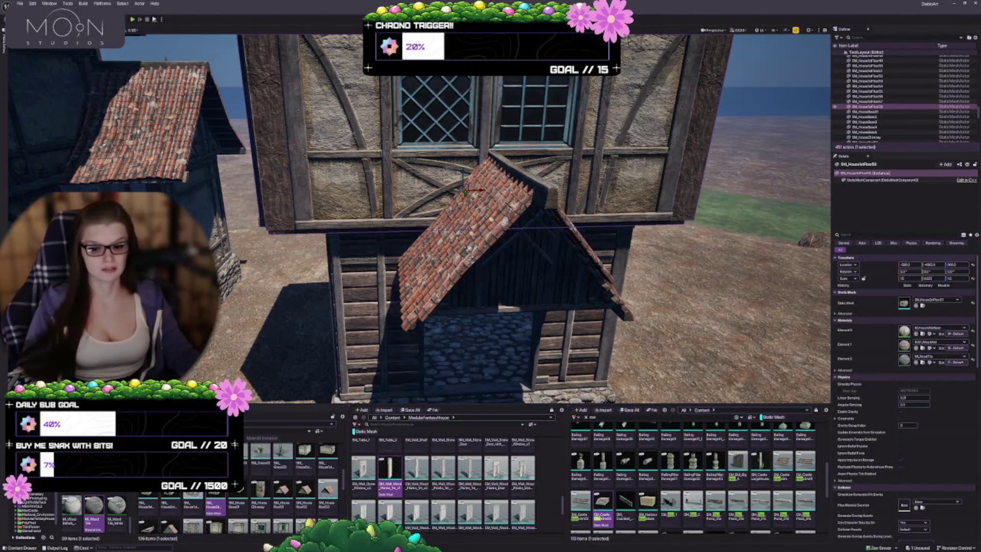
left_click_drag(490, 256, 562, 255)
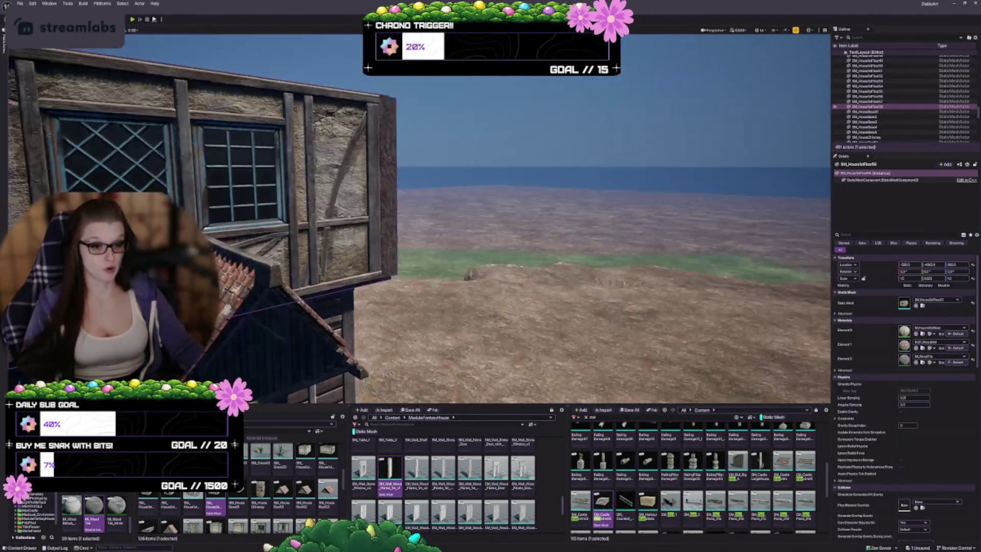
key("f")
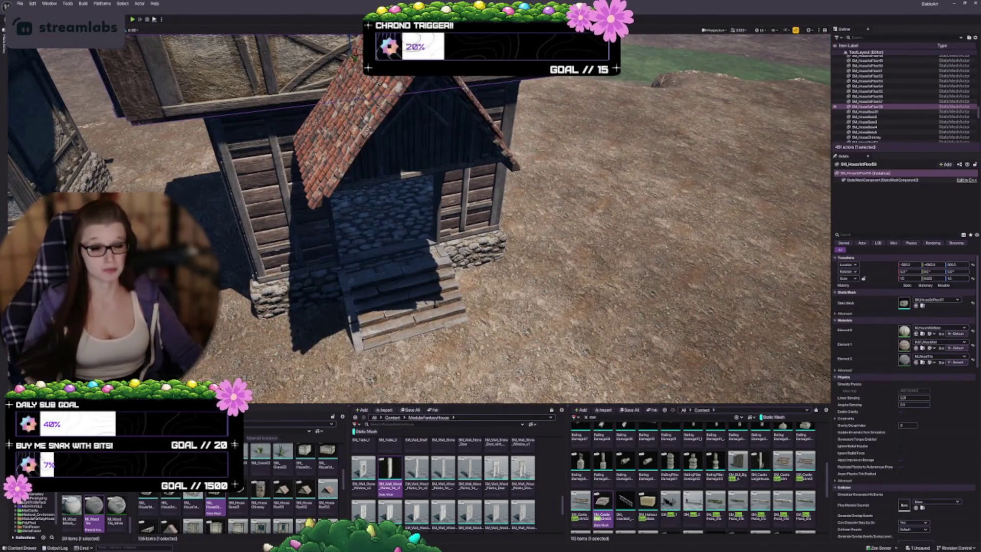
left_click_drag(491, 230, 491, 205)
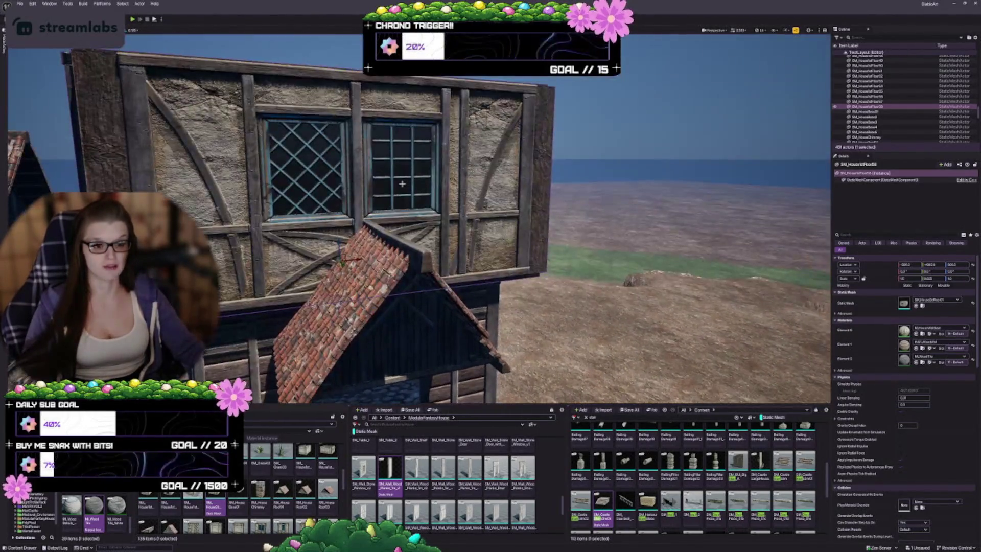
mouse_move(419, 220)
left_mouse_down()
mouse_move(408, 240)
mouse_move(470, 225)
mouse_move(470, 204)
mouse_move(429, 225)
mouse_move(429, 241)
left_mouse_up()
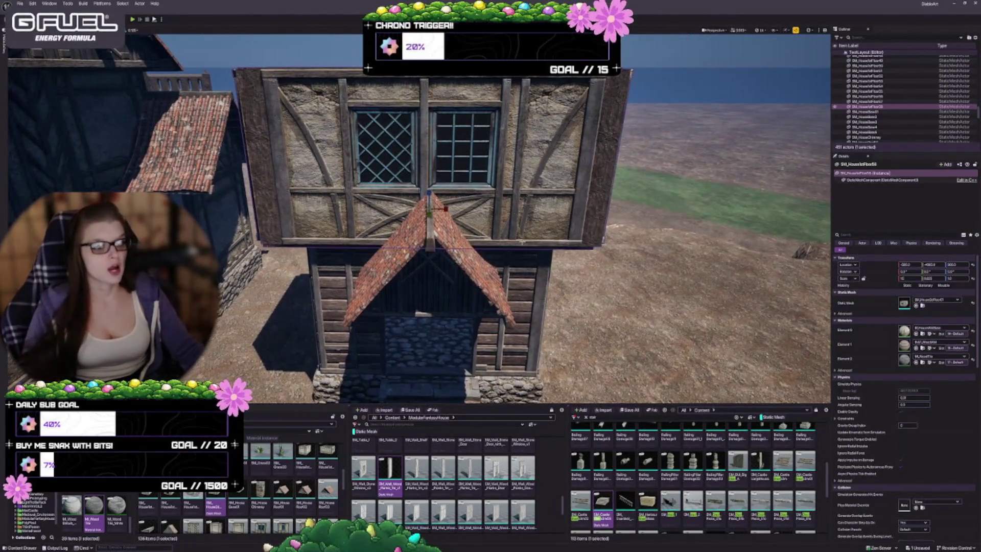
left_click_drag(505, 277, 505, 265)
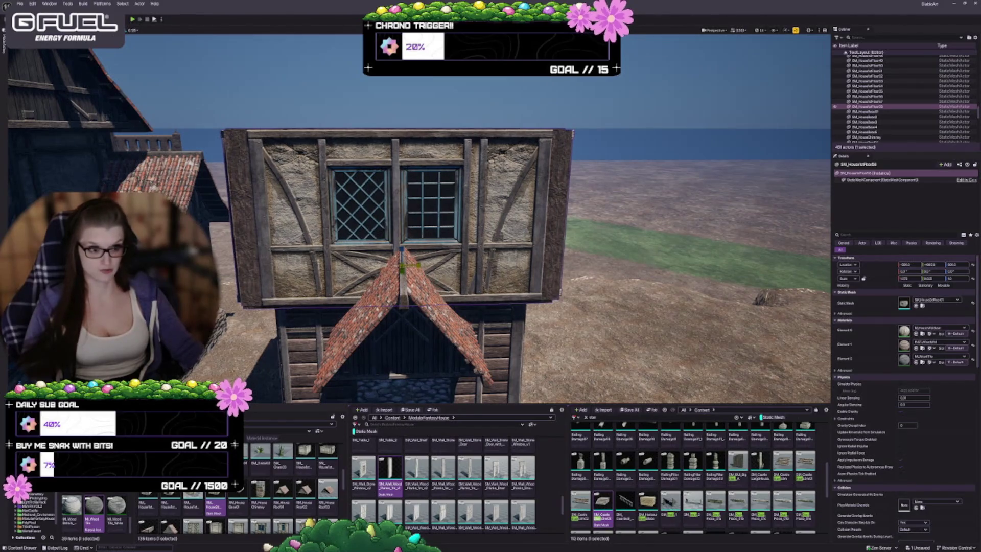
mouse_move(419, 230)
left_mouse_down()
mouse_move(454, 222)
mouse_move(618, 324)
mouse_move(581, 291)
mouse_move(634, 302)
mouse_move(585, 298)
left_mouse_up()
key("Escape")
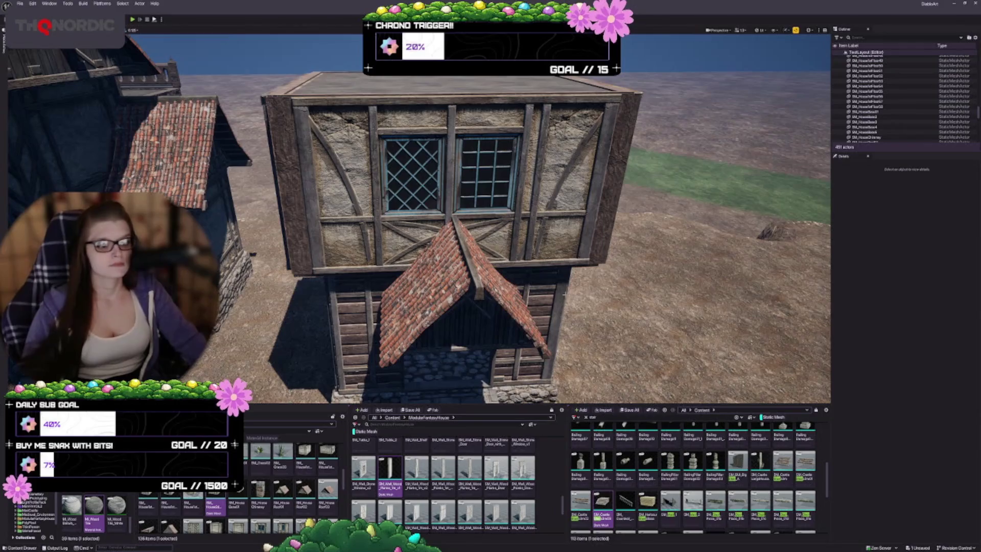
left_click(540, 233)
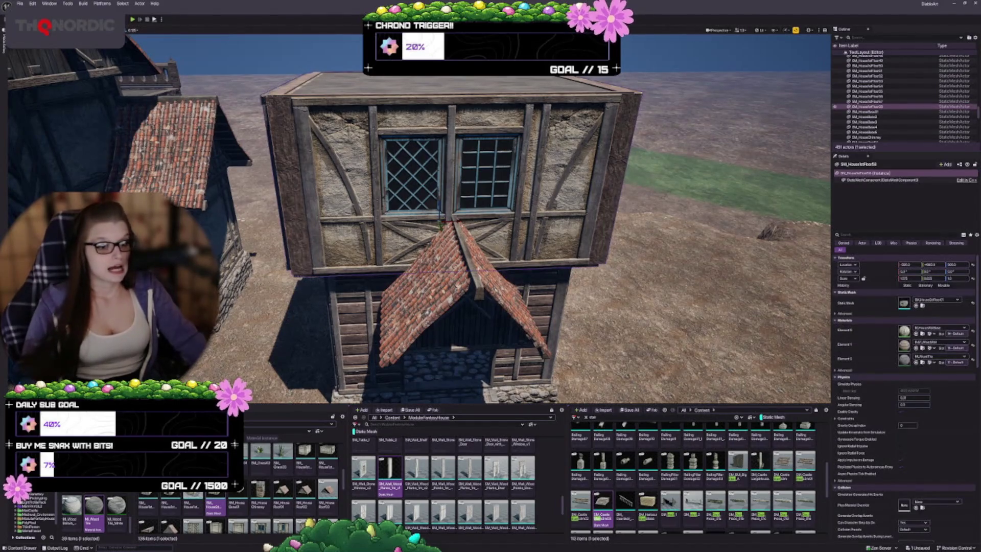